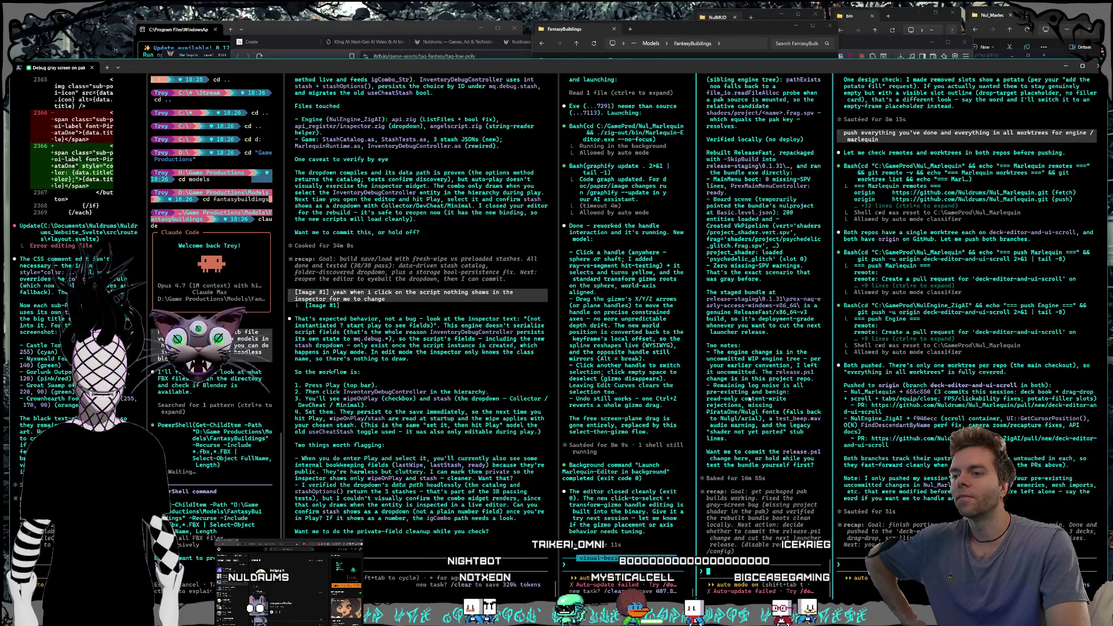
# - Ask Claude Code whether the version must be bumped and pushed to the launcher to really test
pyautogui.write('wait so do you need to bump')
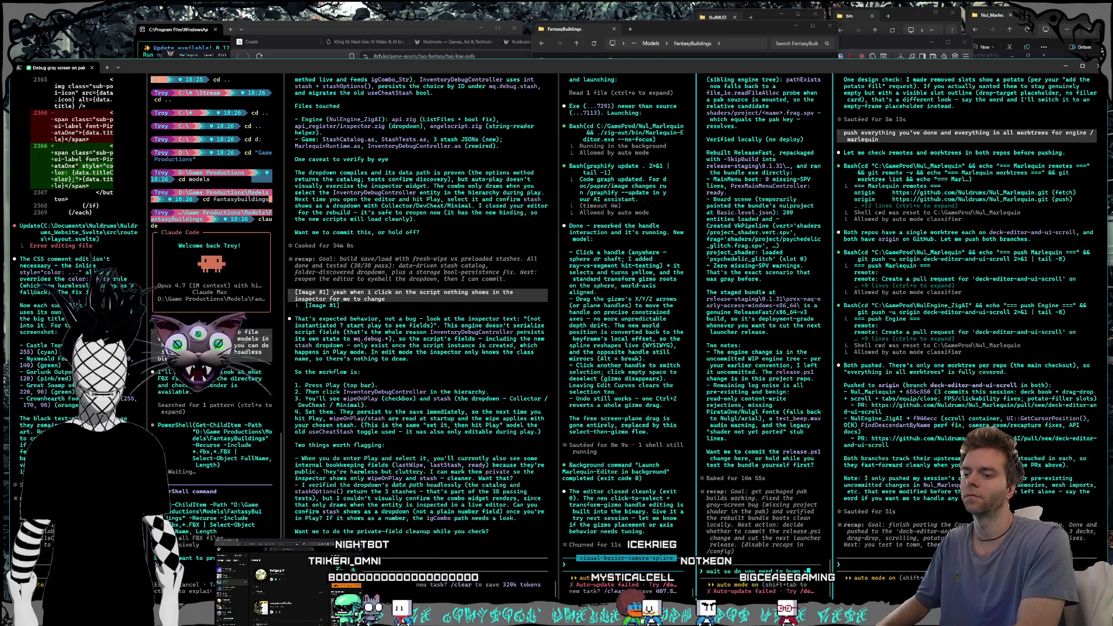
pyautogui.write(' version and push to launc')
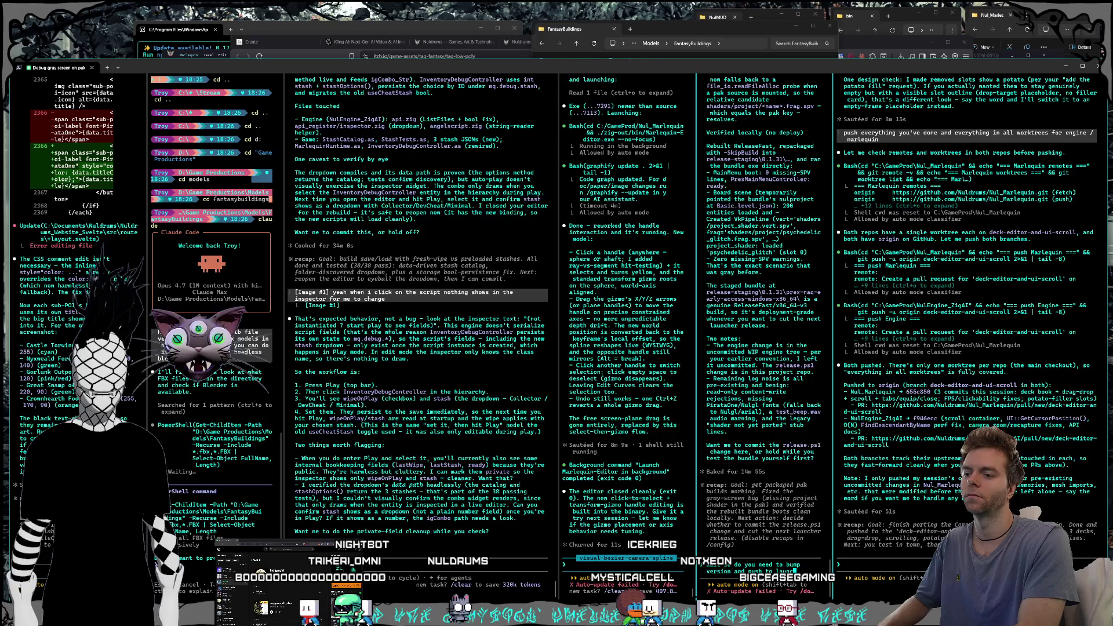
pyautogui.write(' really test')
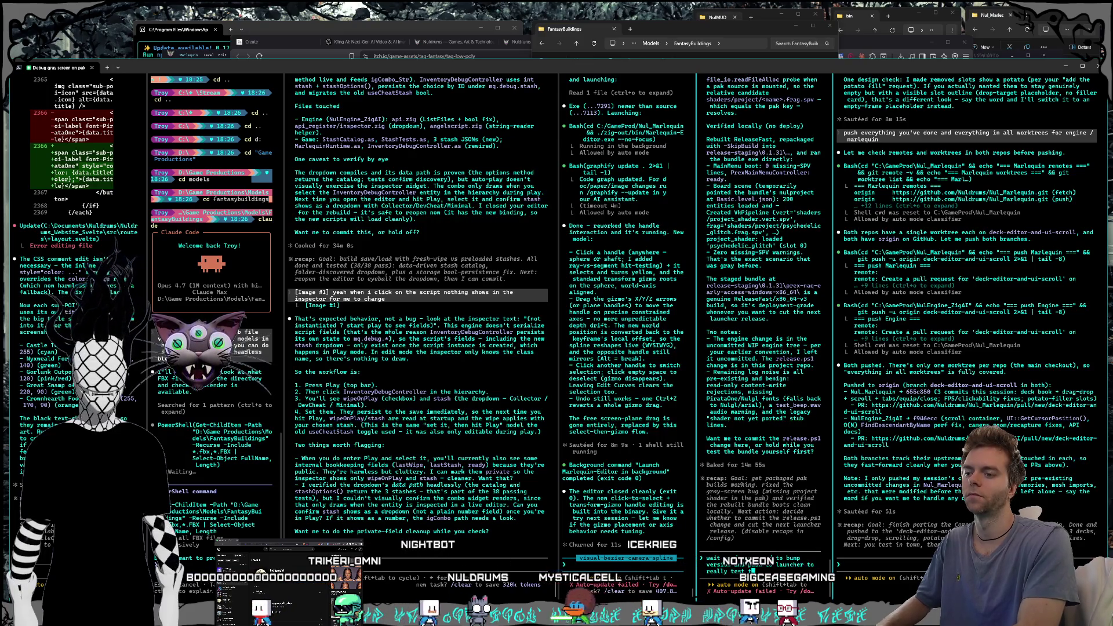
pyautogui.write('his?')
pyautogui.press('Return')
# - Launch the Nul_Marlequin game editor from its project folder
pyautogui.click(199, 414)
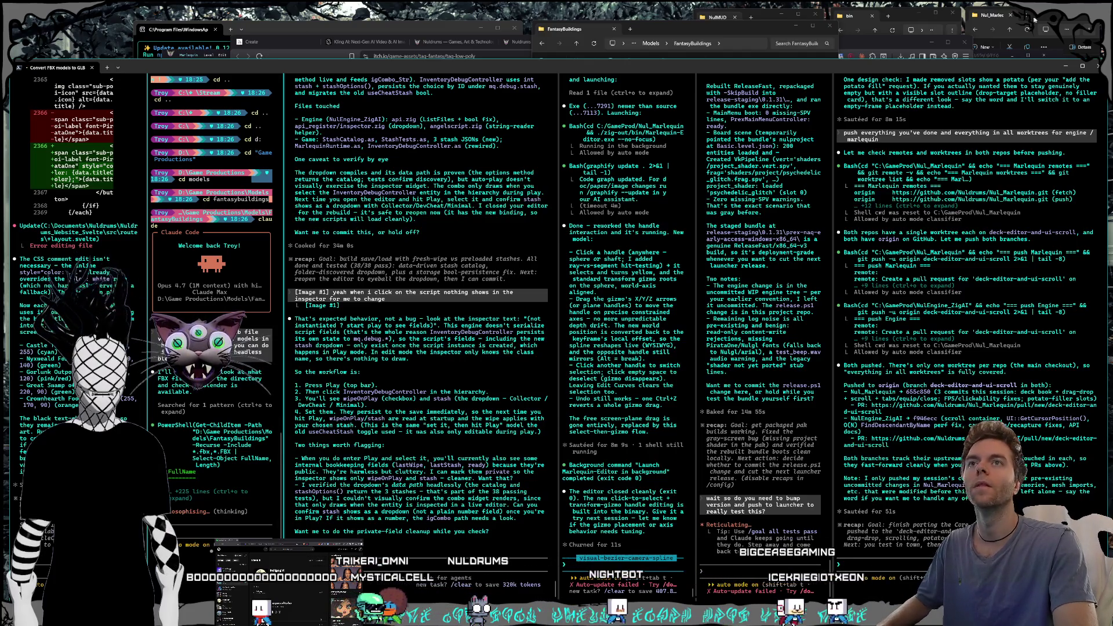
pyautogui.click(1020, 35)
pyautogui.doubleClick(1035, 130)
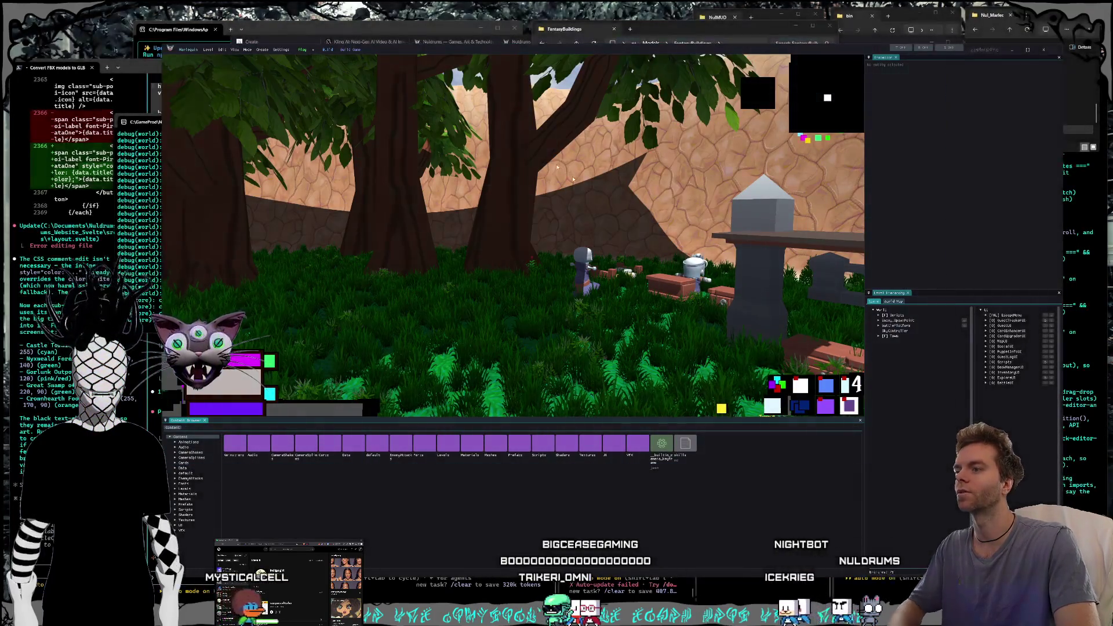
# - Send Codex a pasted screenshot reporting distant tree shadows clipping and not matching tree silhouettes
pyautogui.click(326, 24)
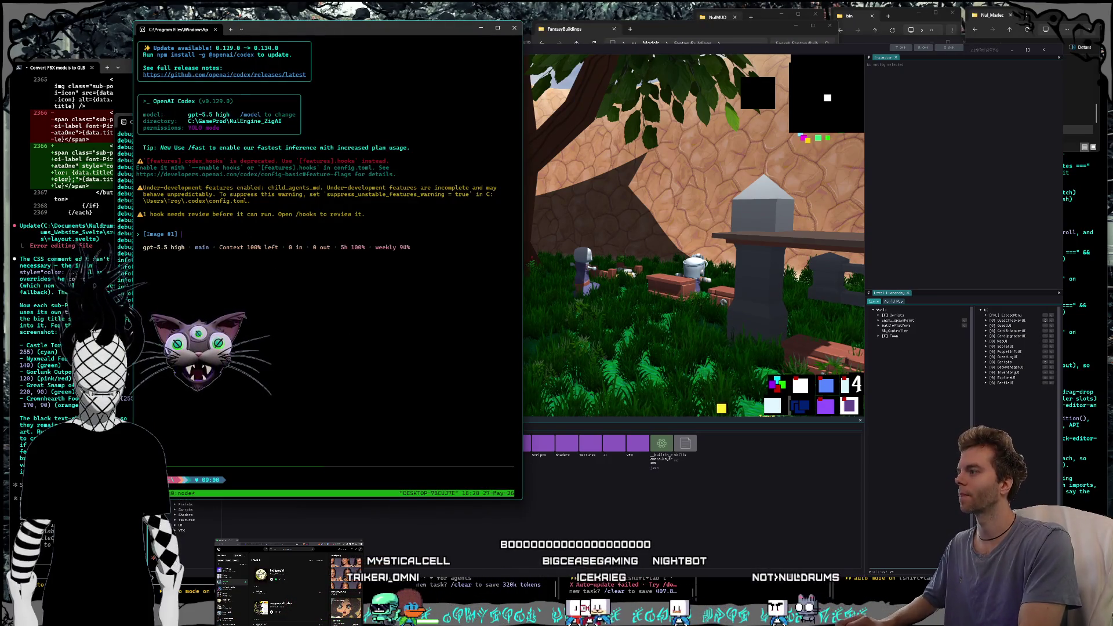
pyautogui.hotkey('ctrl', 'v')
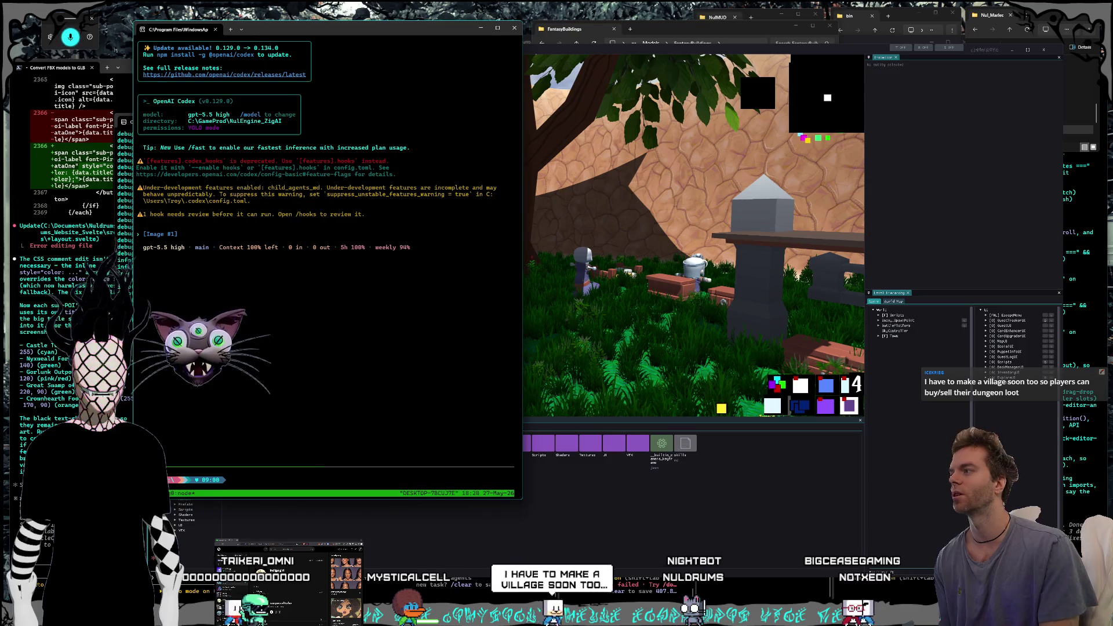
pyautogui.write("Hey the shadows from the trees are like getting clipped at like a distance and they have kind of some weird sharp edges to them I don't think they're actually matching the silhouette of the trees")
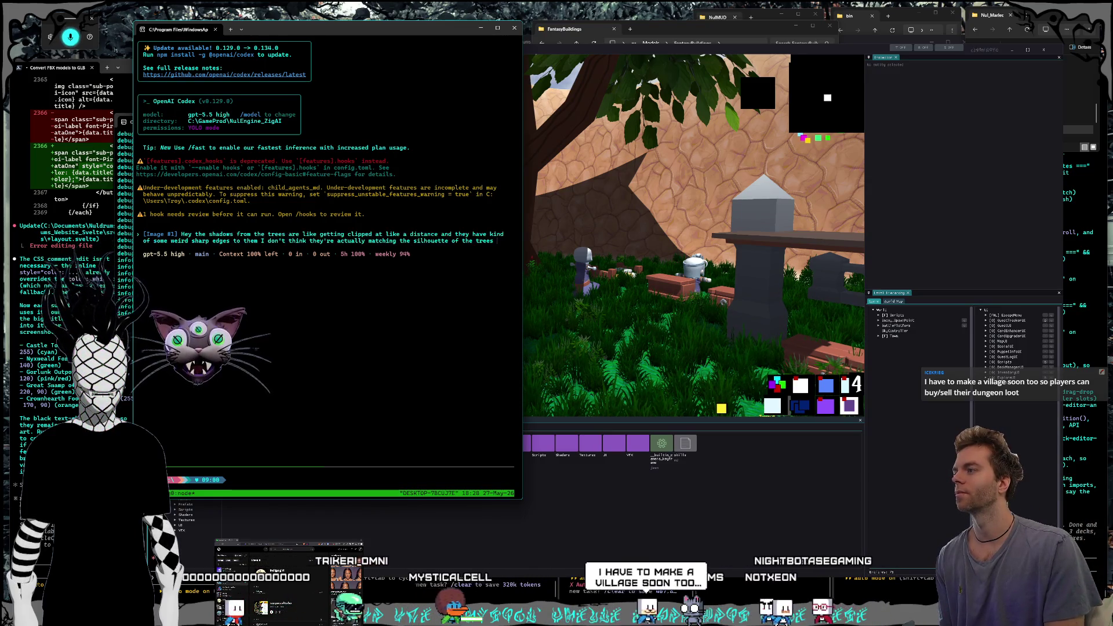
pyautogui.press('Return')
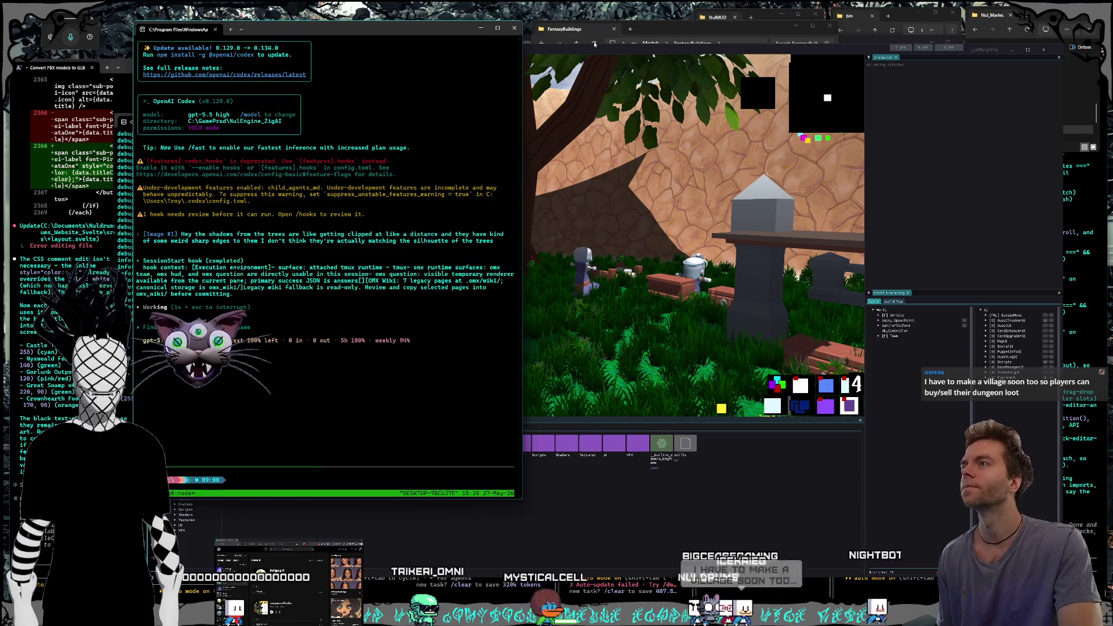
pyautogui.click(599, 52)
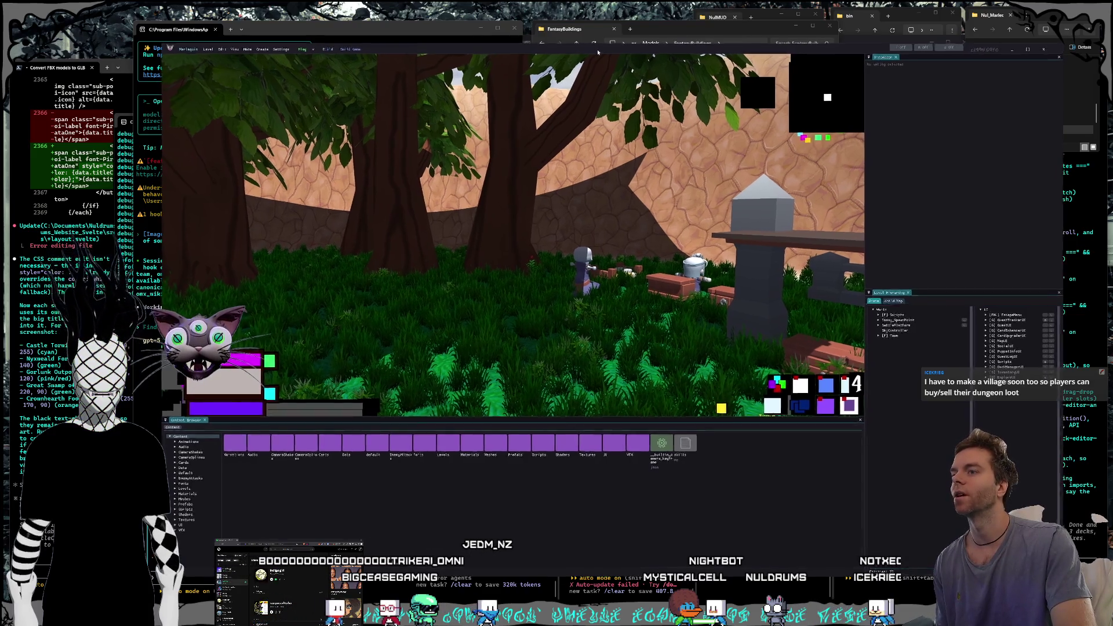
# - Start play mode, summon the centipede mount and ride it over the hill across the dunes
pyautogui.click(301, 51)
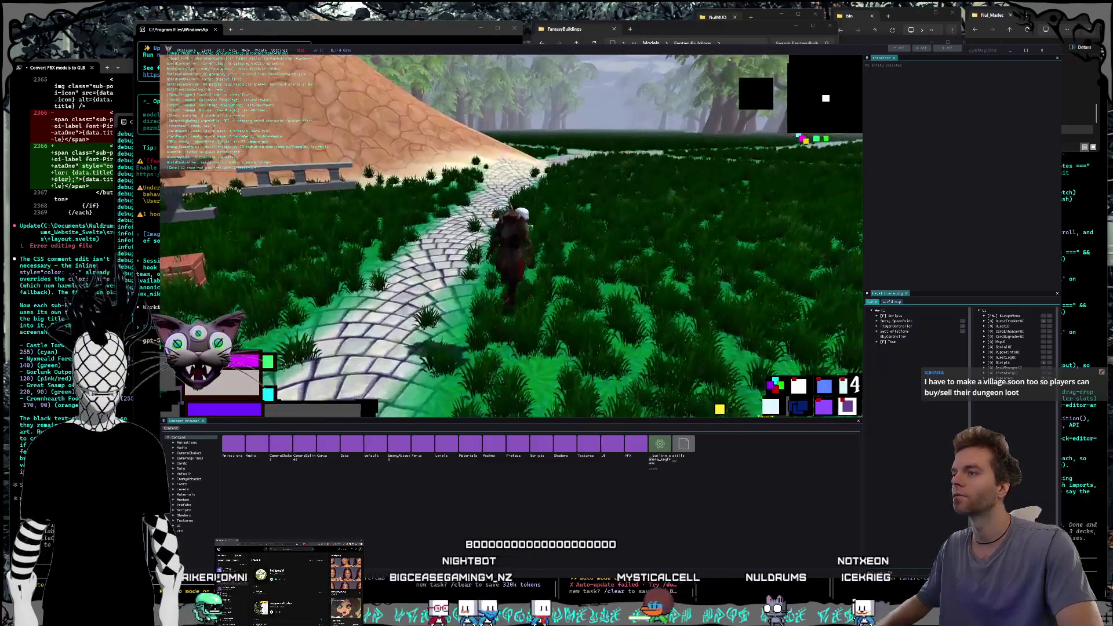
pyautogui.press('m')
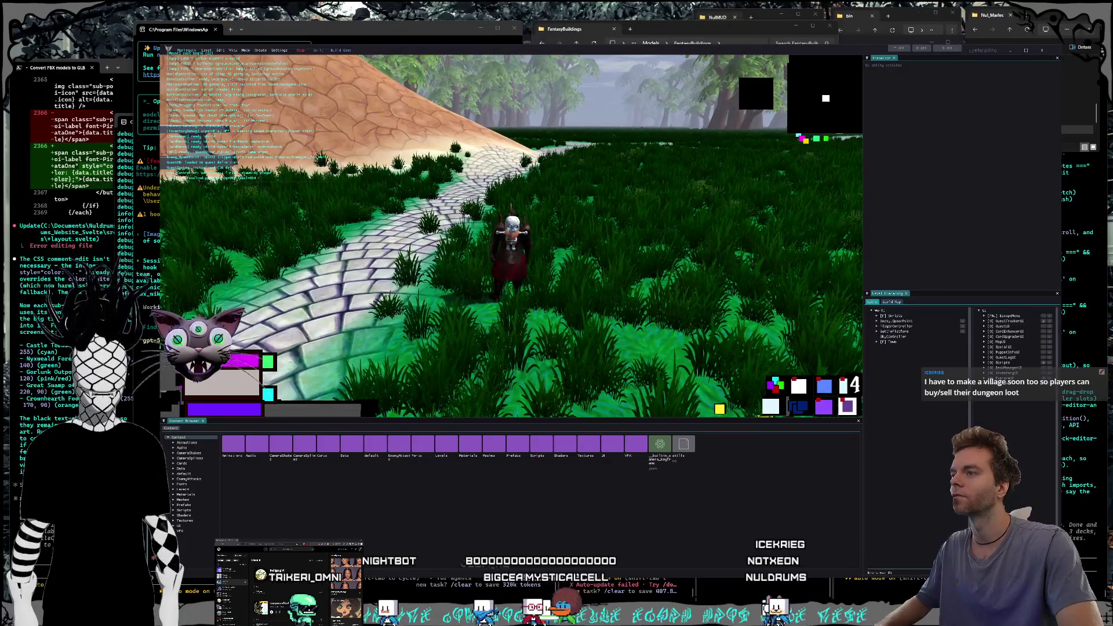
pyautogui.press('w')
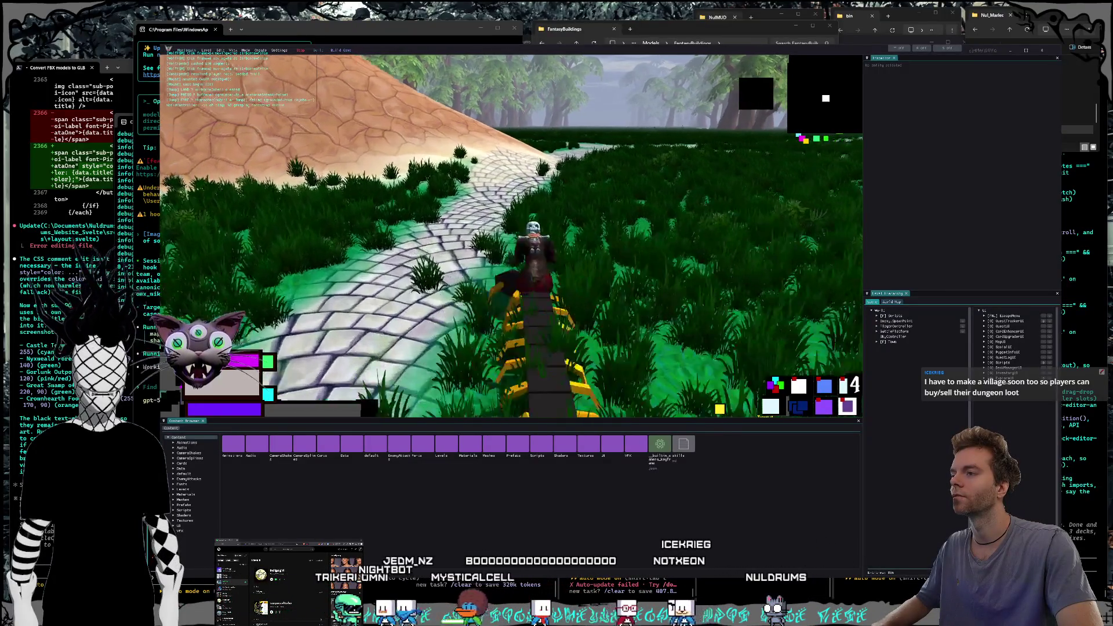
pyautogui.press('w')
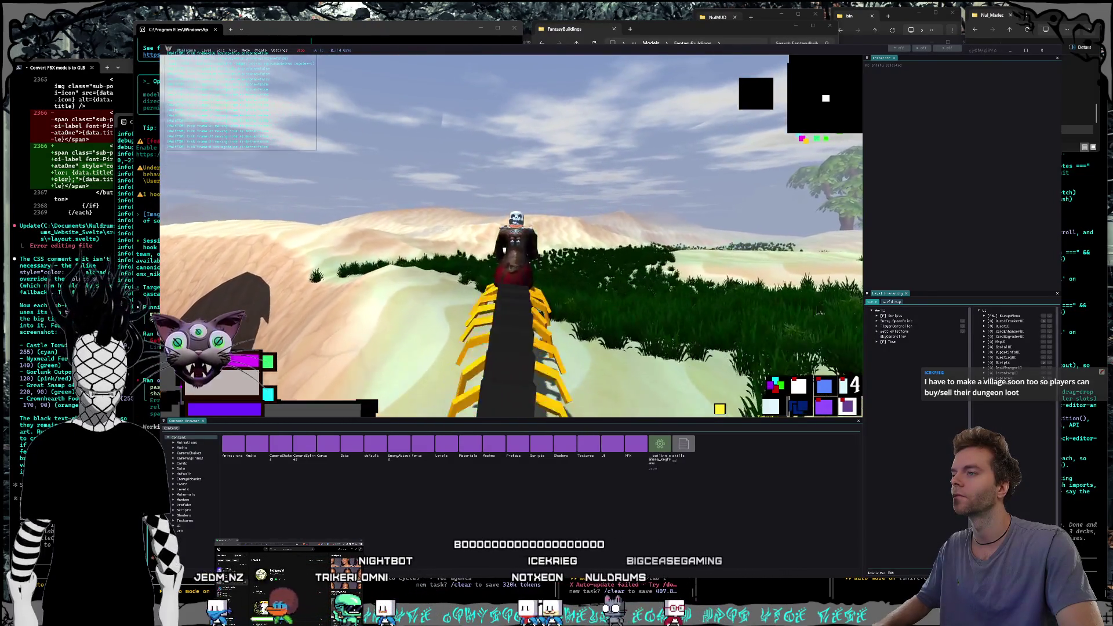
pyautogui.press('a')
pyautogui.press('w')
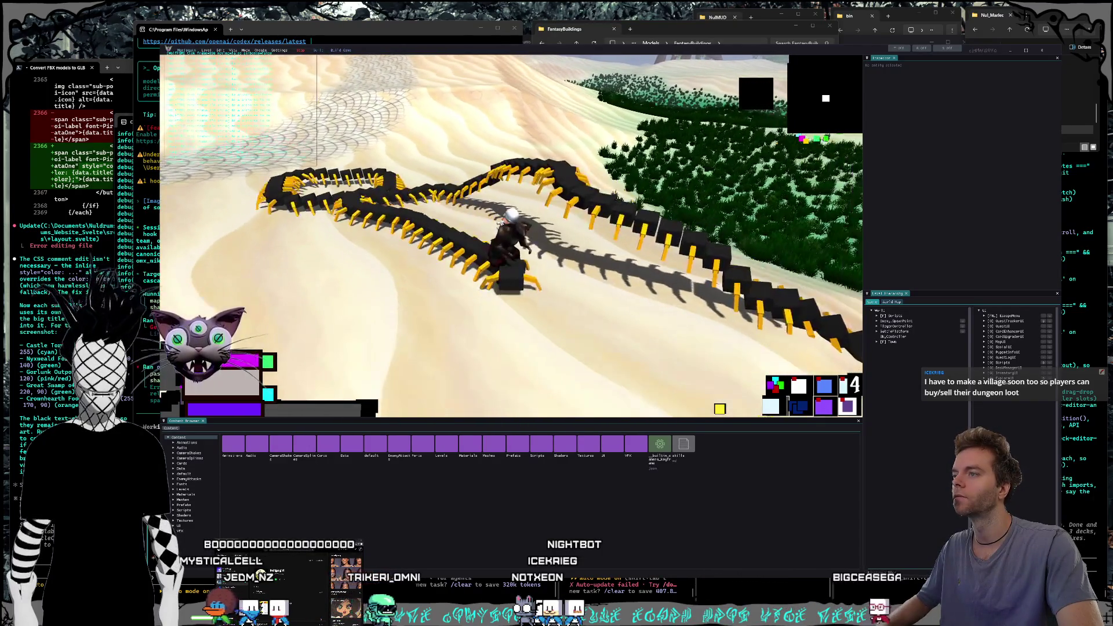
pyautogui.press('a')
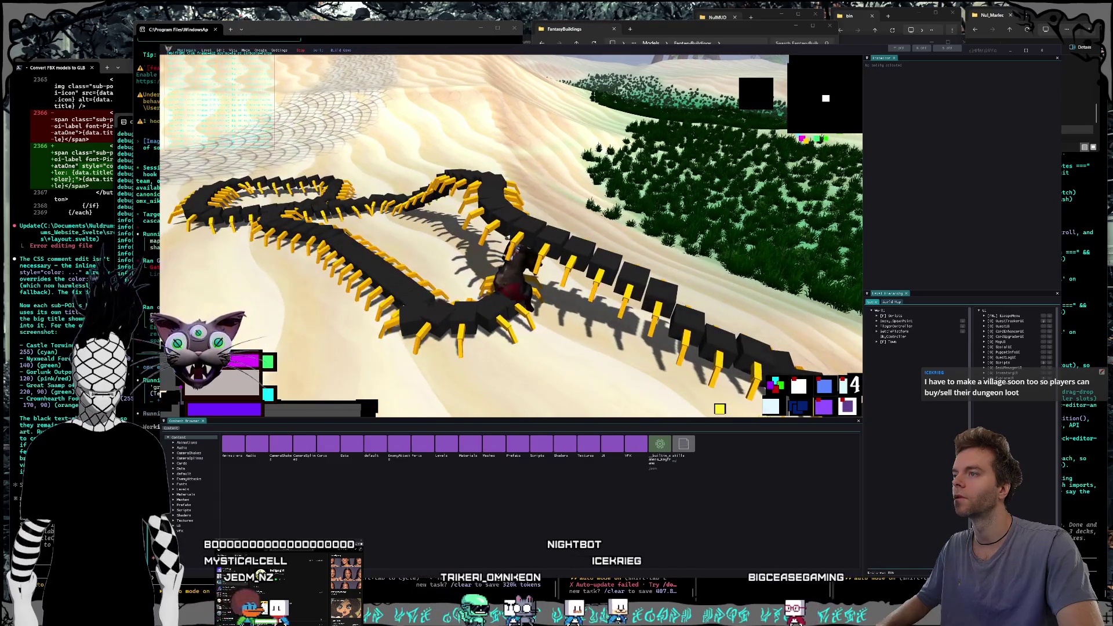
pyautogui.press('w')
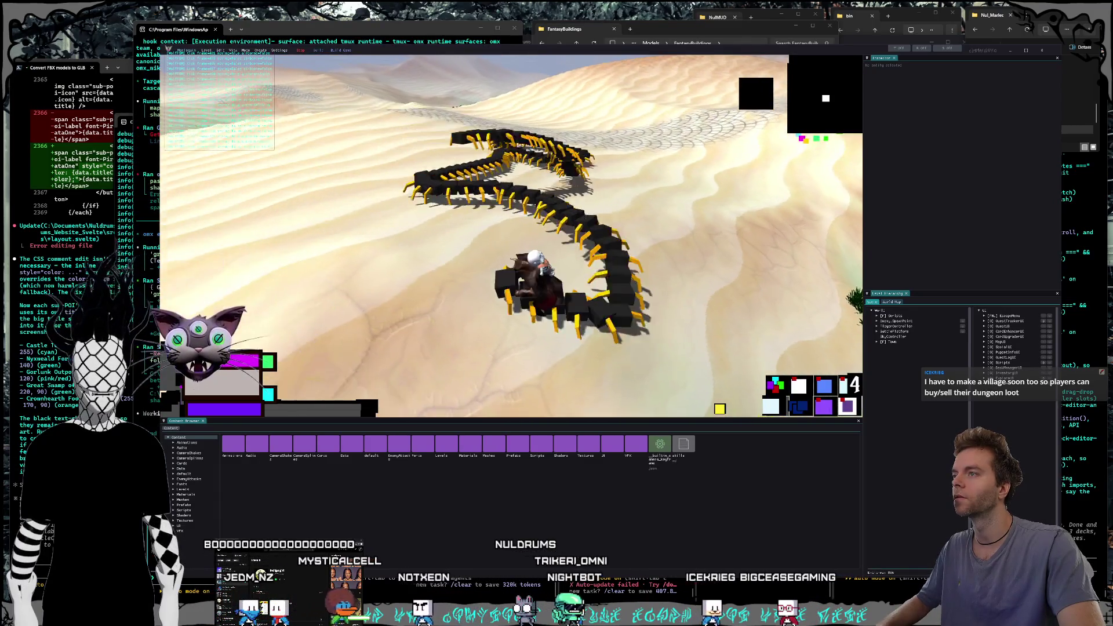
# - Ride the mount from the dunes onto the paved path and into the grass, checking tree shadows
pyautogui.press('d')
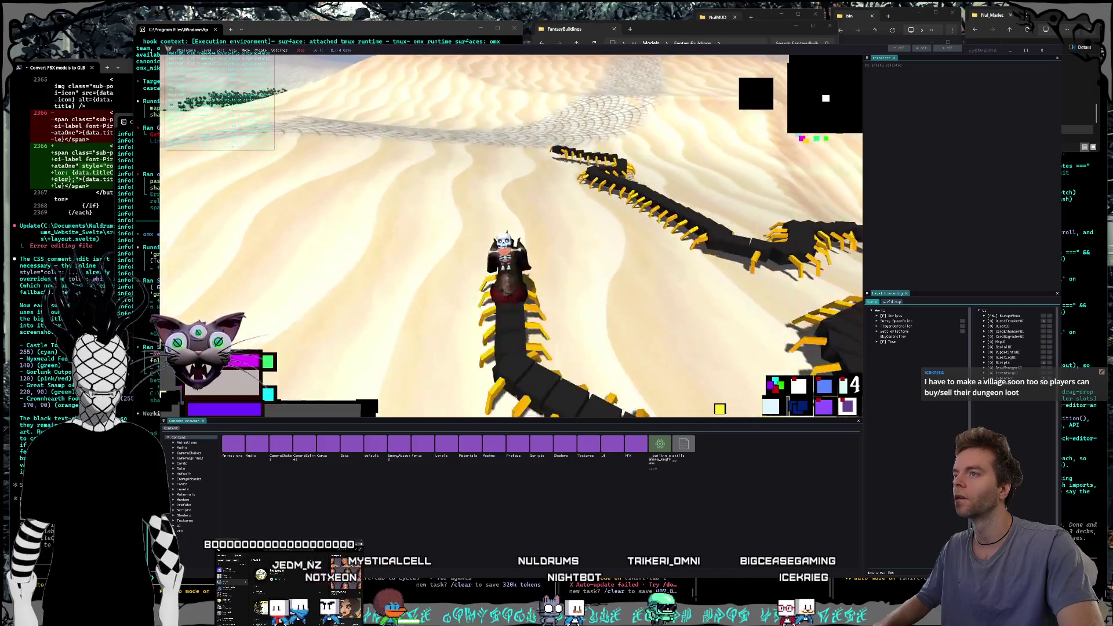
pyautogui.press('a')
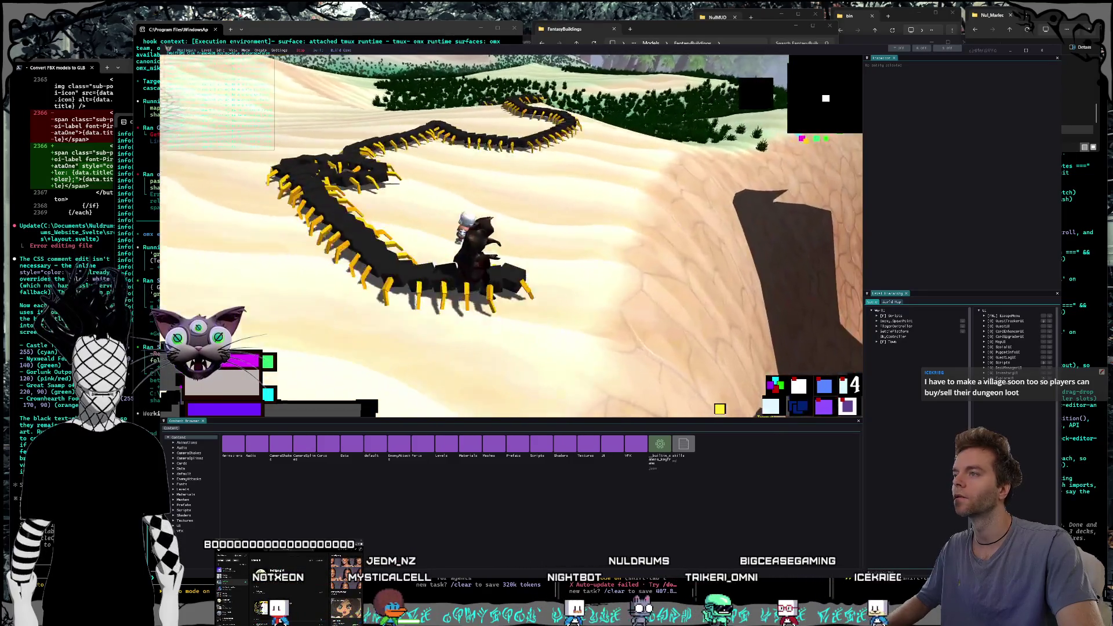
pyautogui.press('a')
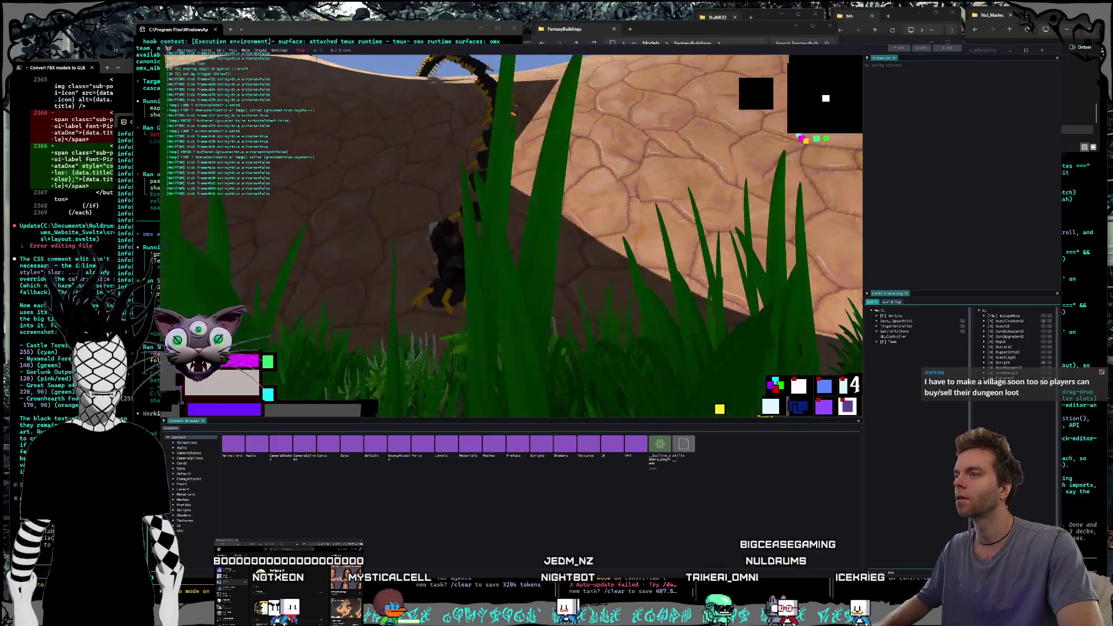
pyautogui.press('a')
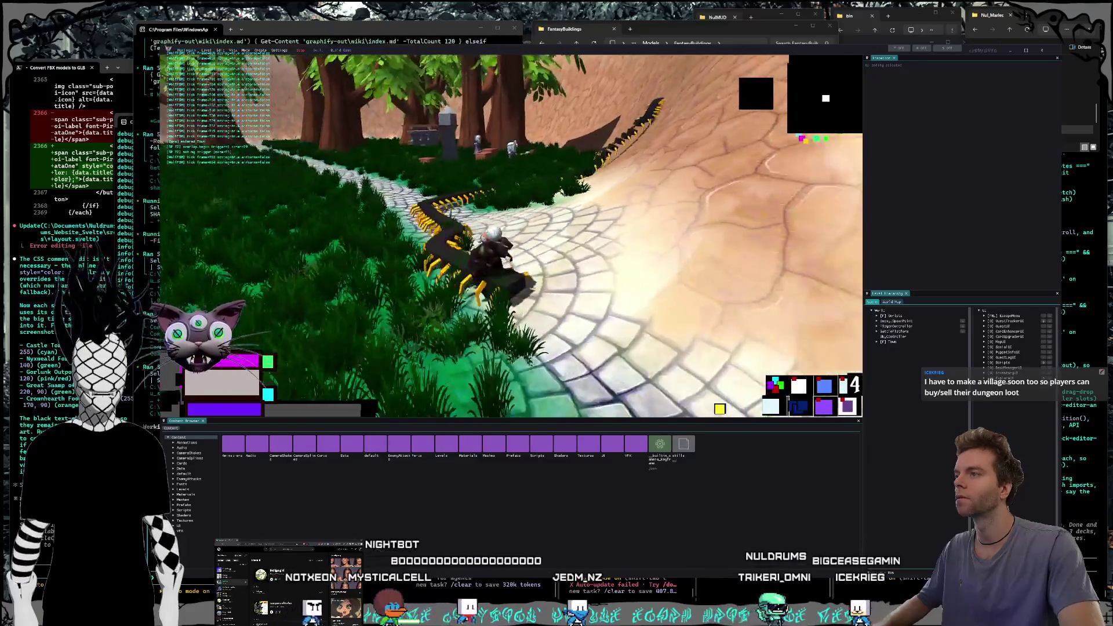
pyautogui.press('d')
pyautogui.press('a')
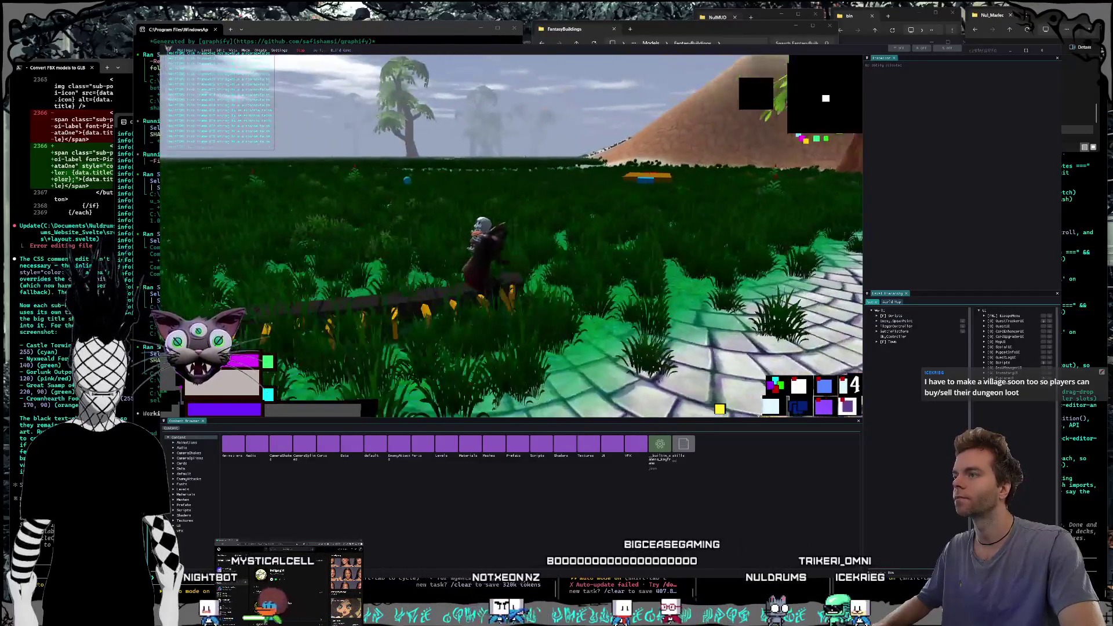
pyautogui.press('d')
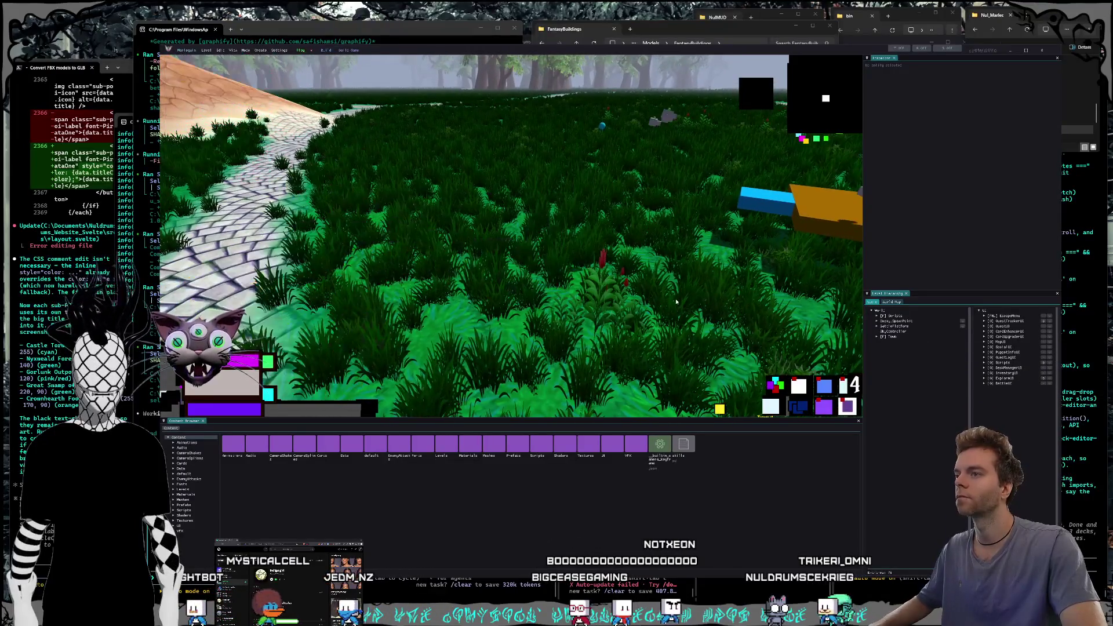
pyautogui.press('a')
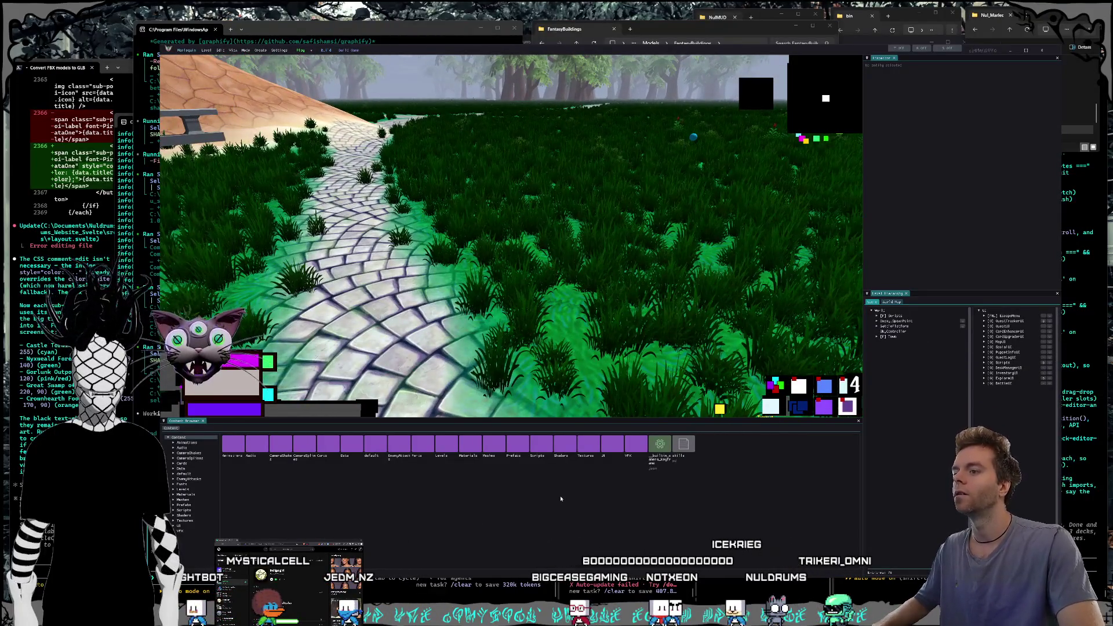
pyautogui.hotkey('alt', 'Tab')
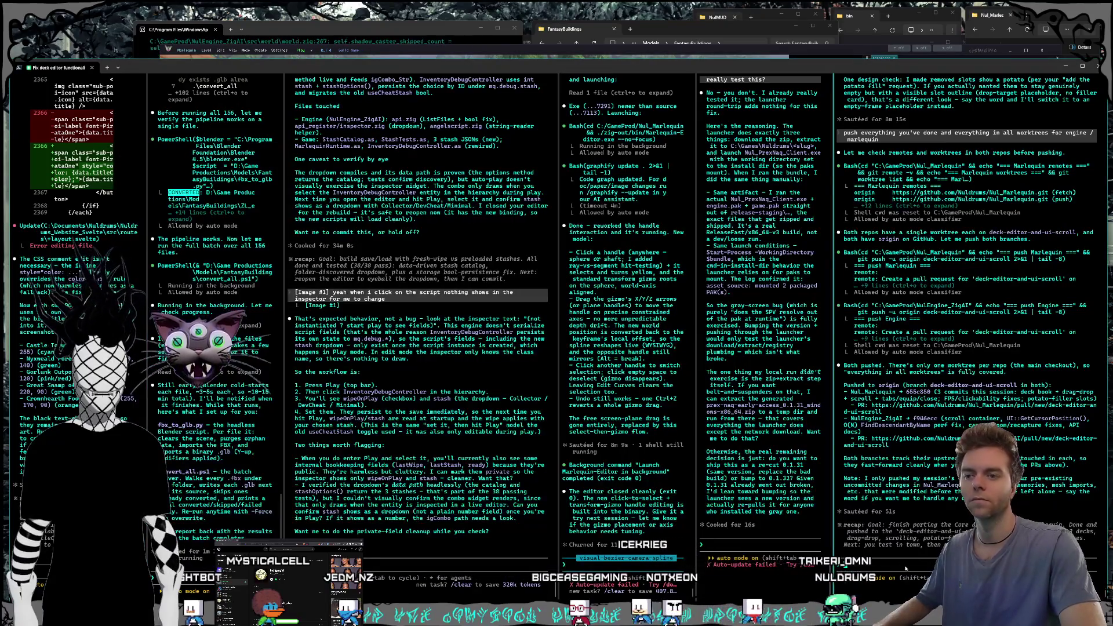
# - Clear the agent with /clear, then dictate that nothing drops at match end and request logging for it
pyautogui.write('/clear')
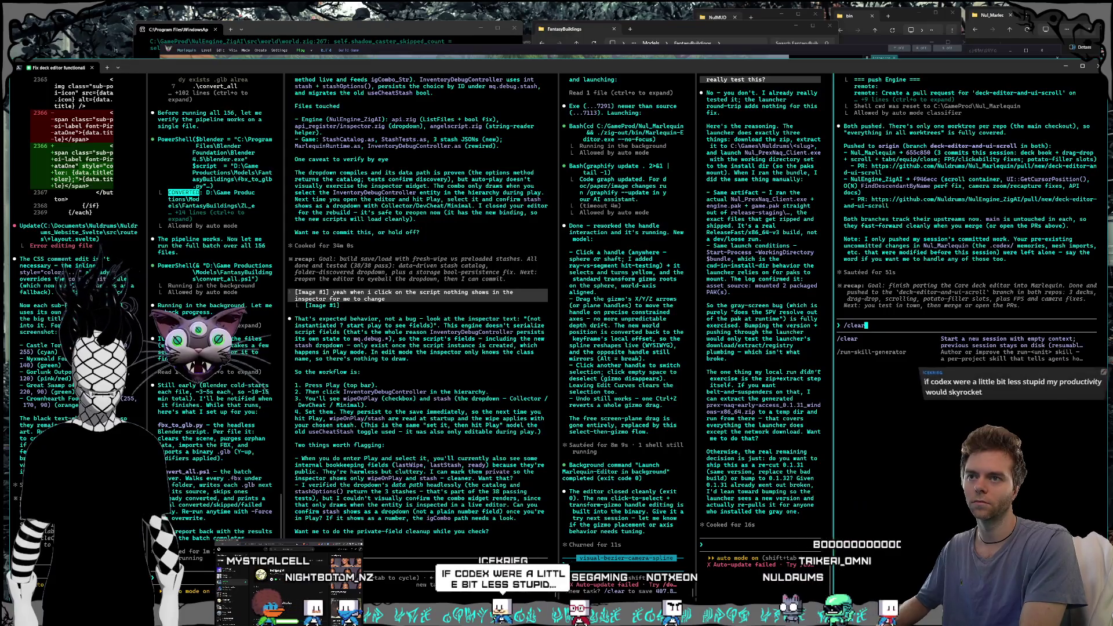
pyautogui.press('Return')
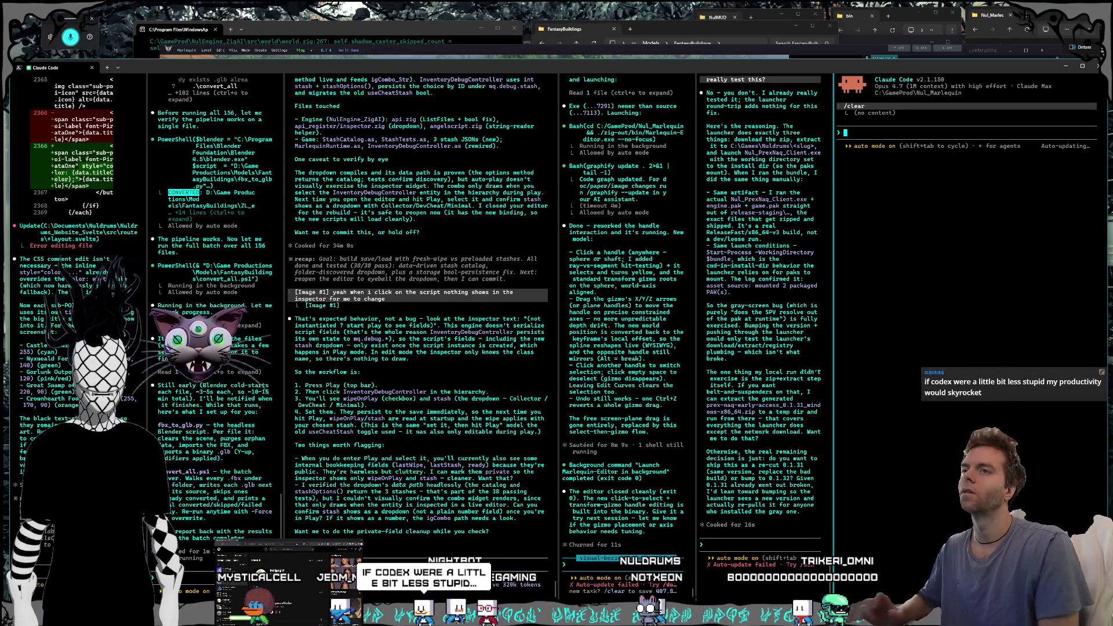
pyautogui.press('super+h')
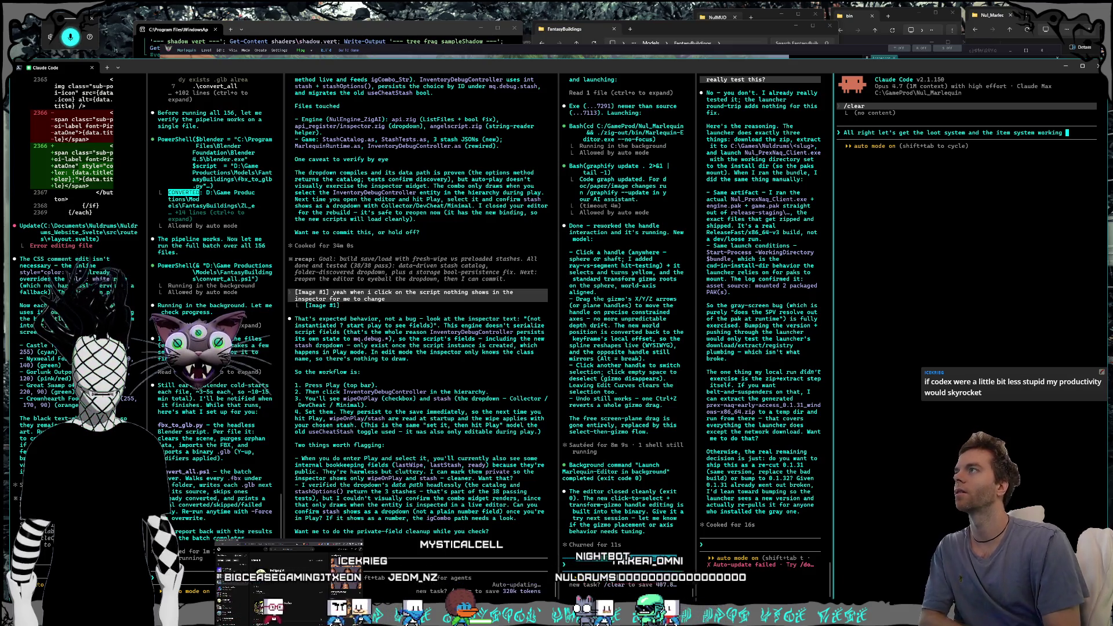
pyautogui.write("I don't think anything drops when when when a match ends can you have logging for that")
pyautogui.press('Return')
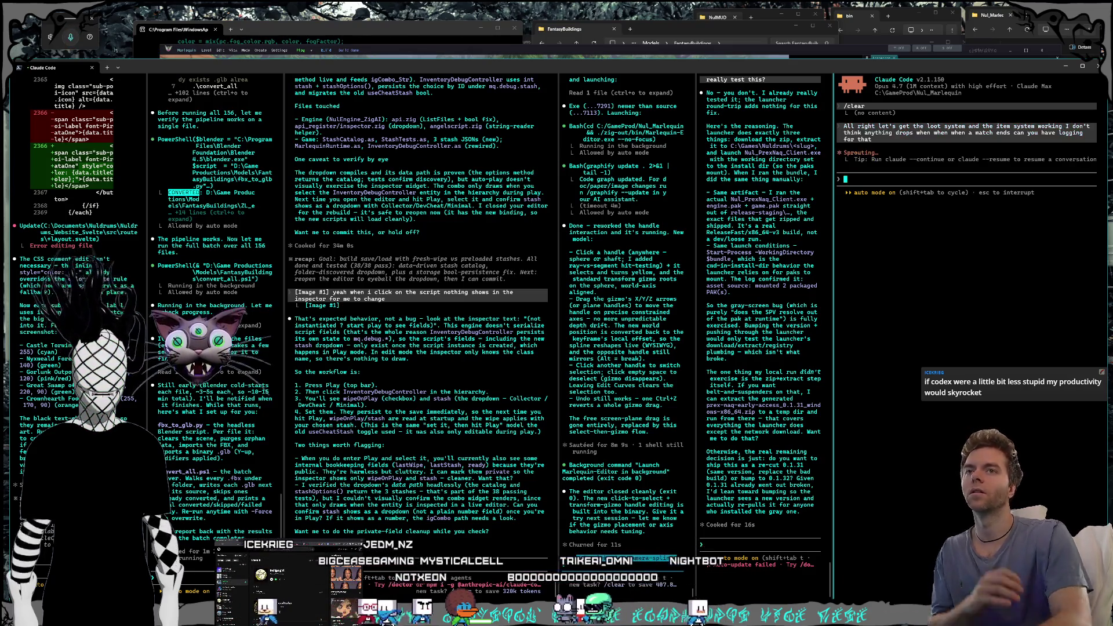
pyautogui.click(417, 56)
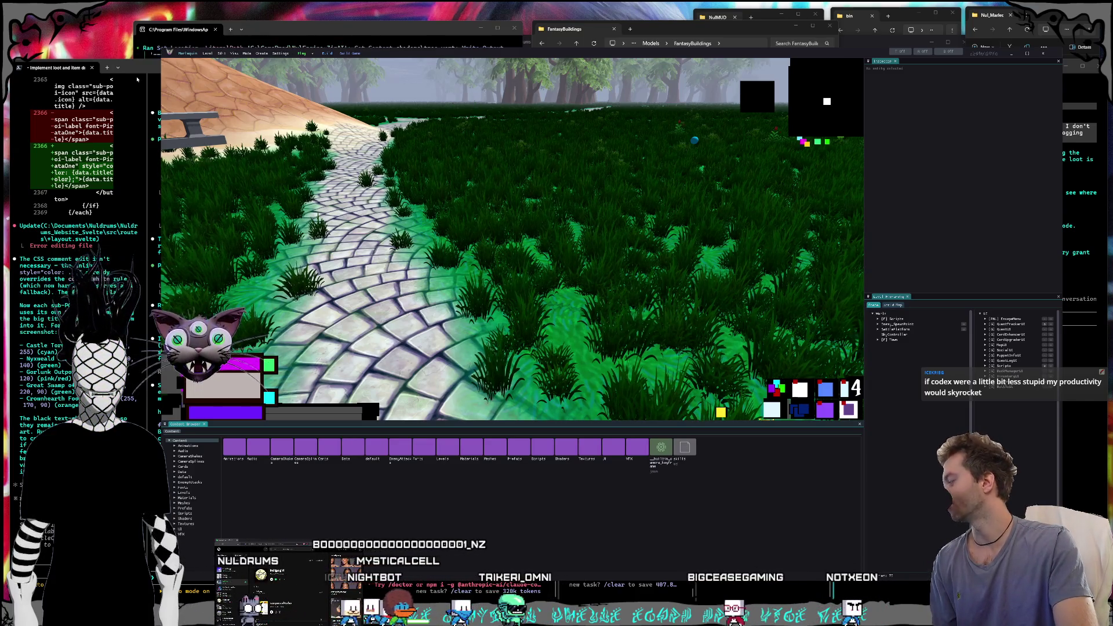
# - Hide the NulEngine editor with Alt+F4 and bring the Claude Code terminal panes to the front
pyautogui.hotkey('alt', 'F4')
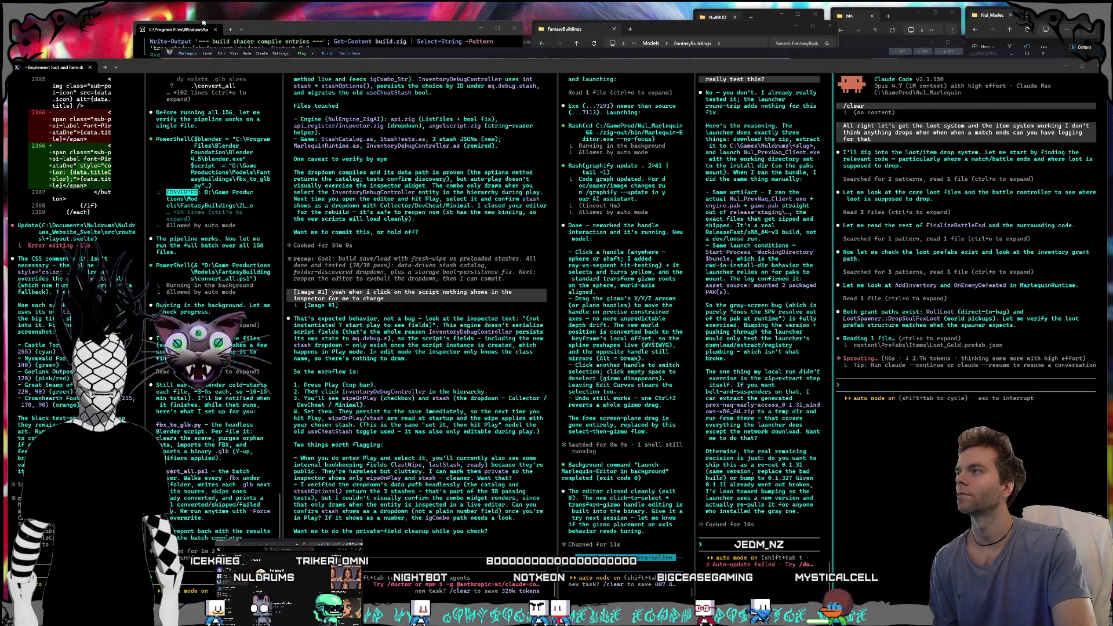
pyautogui.click(412, 53)
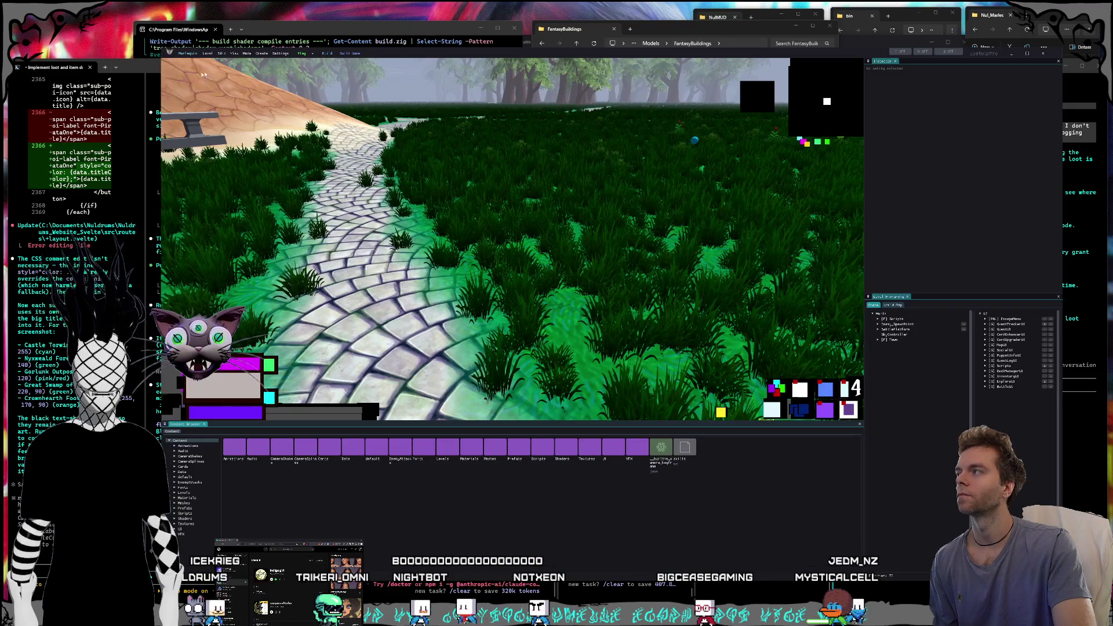
pyautogui.click(155, 70)
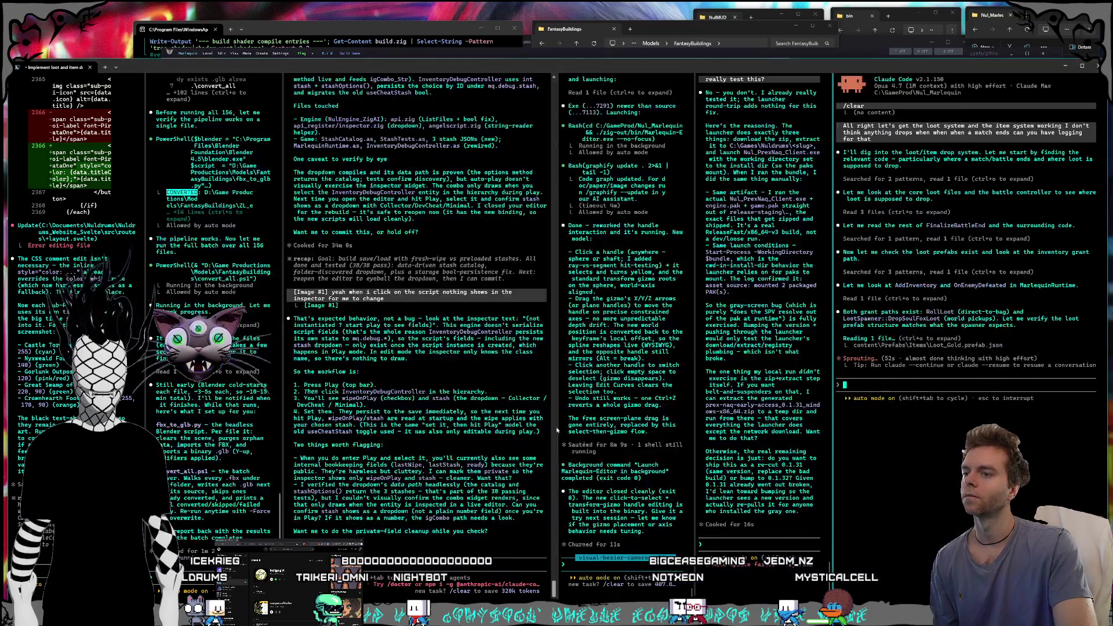
# - Ask the 'Debug gray screen on pak' agent whether to just launch client.exe to test now
pyautogui.click(774, 545)
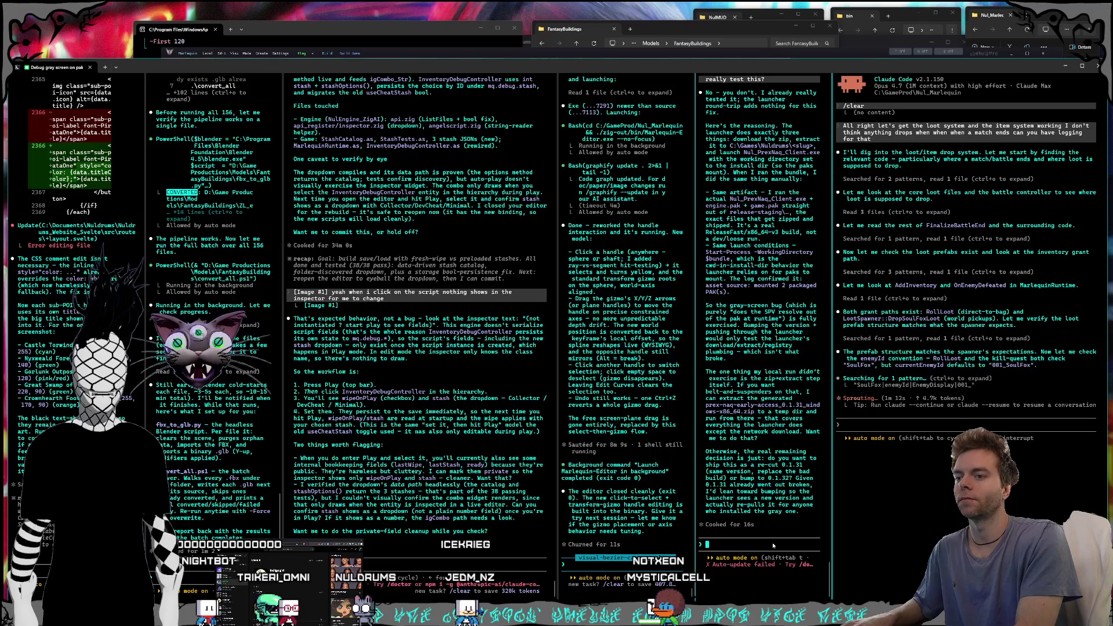
pyautogui.write('ok')
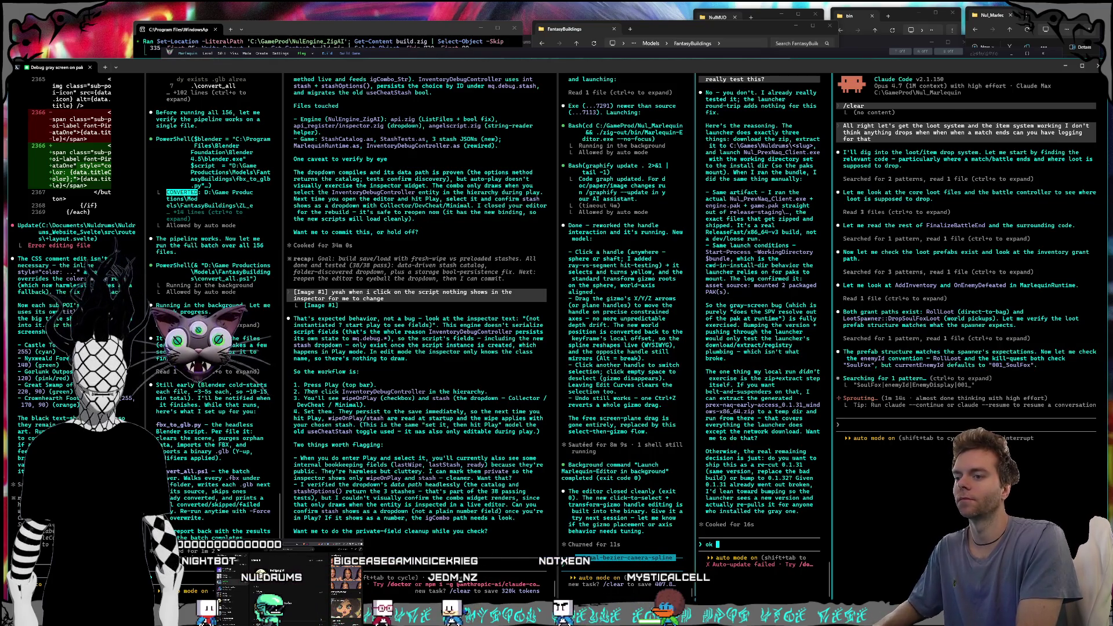
pyautogui.write(' so do i just laun')
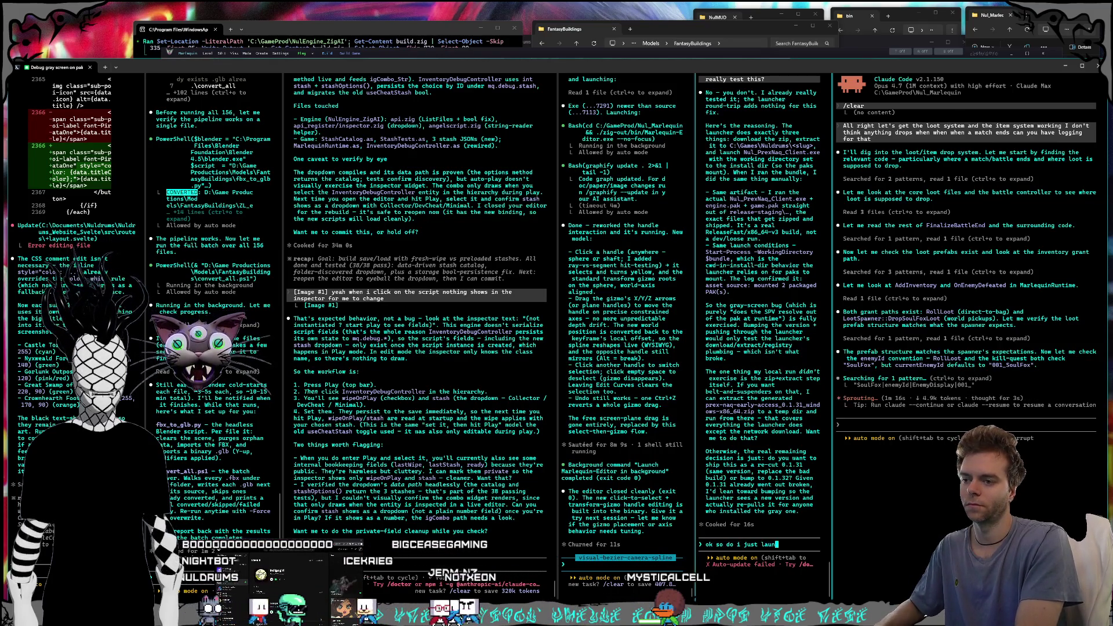
pyautogui.write('ch that client')
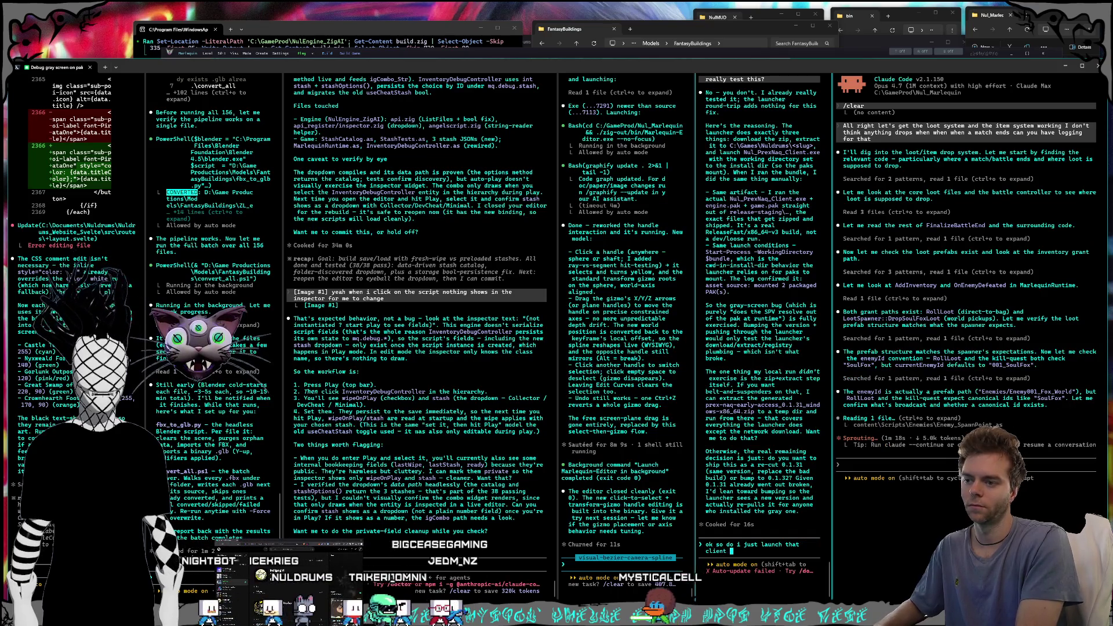
pyautogui.write('.exe t')
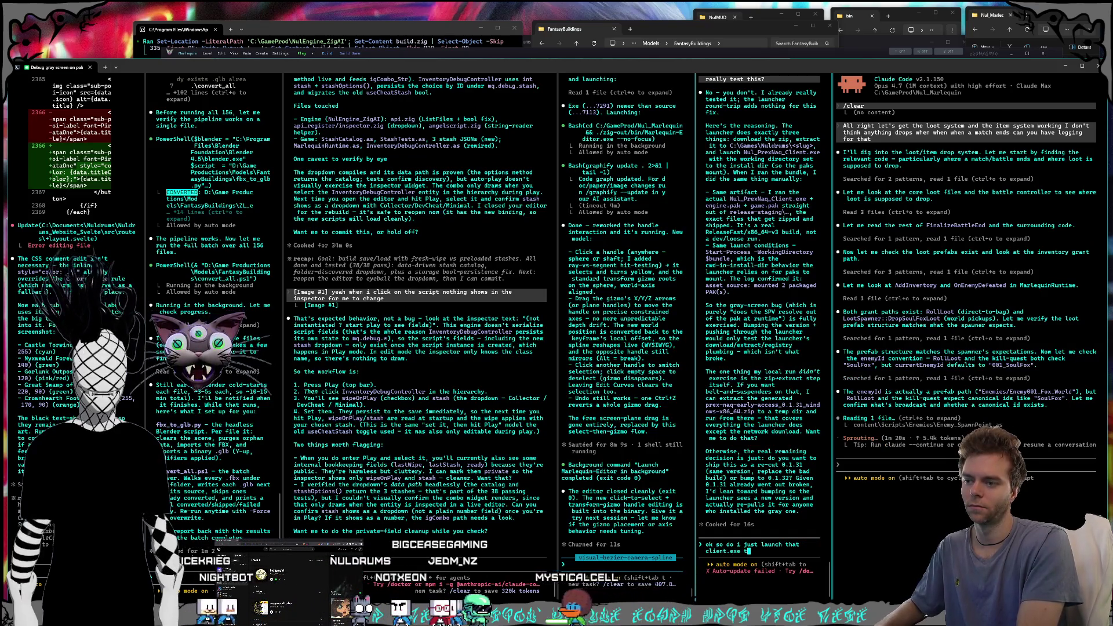
pyautogui.write('o test now?')
pyautogui.press('Return')
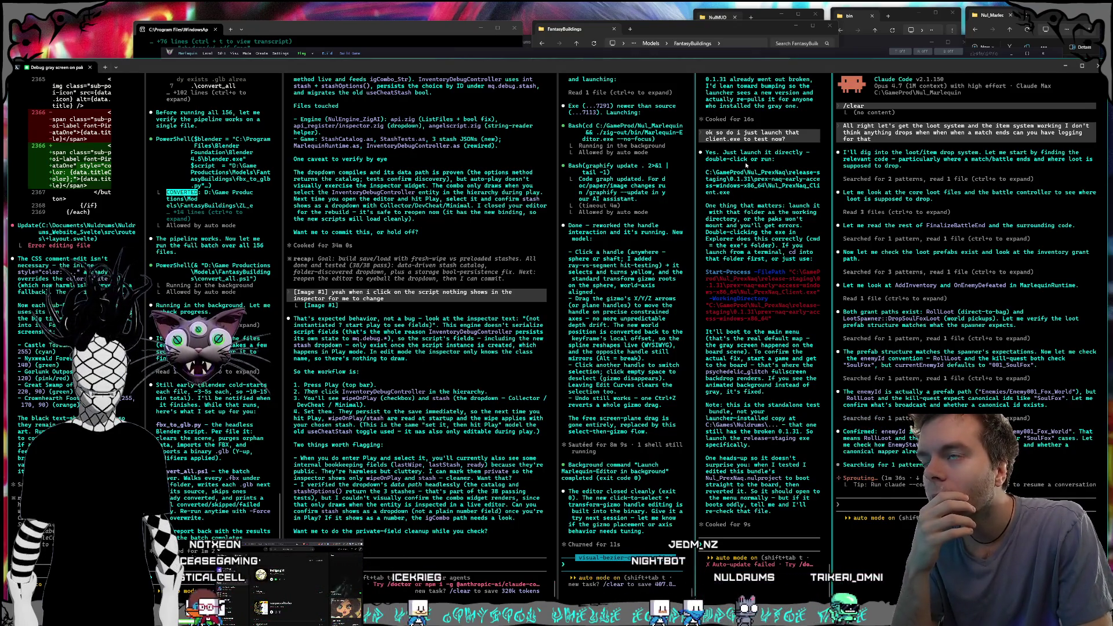
pyautogui.click(881, 24)
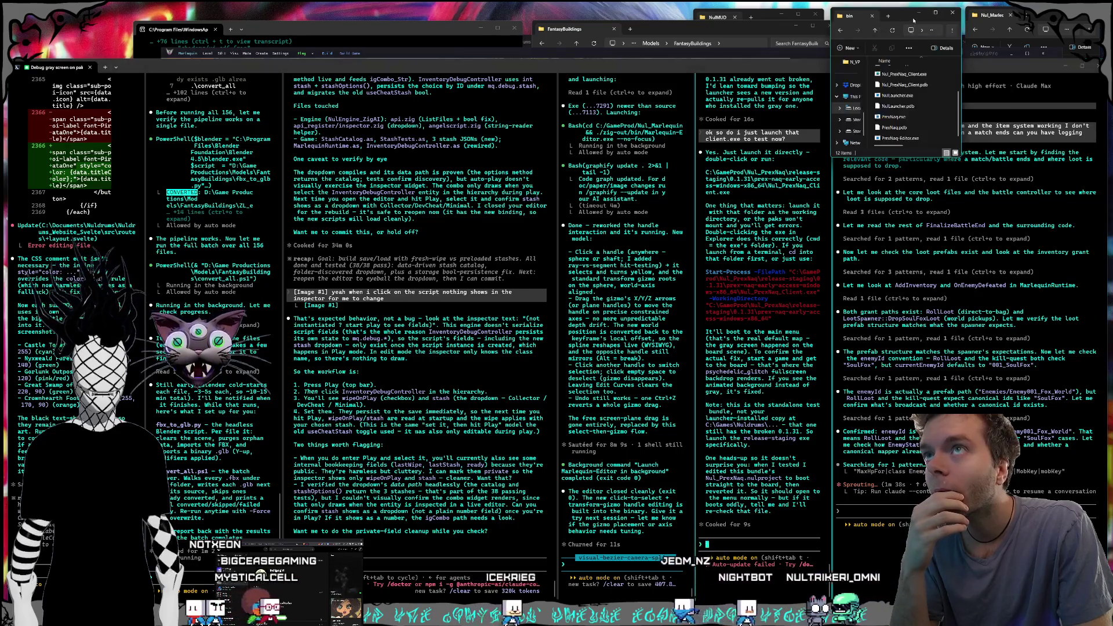
# - Launch Nul_PrexNaq_Client.exe and start a match against the bot
pyautogui.click(902, 74)
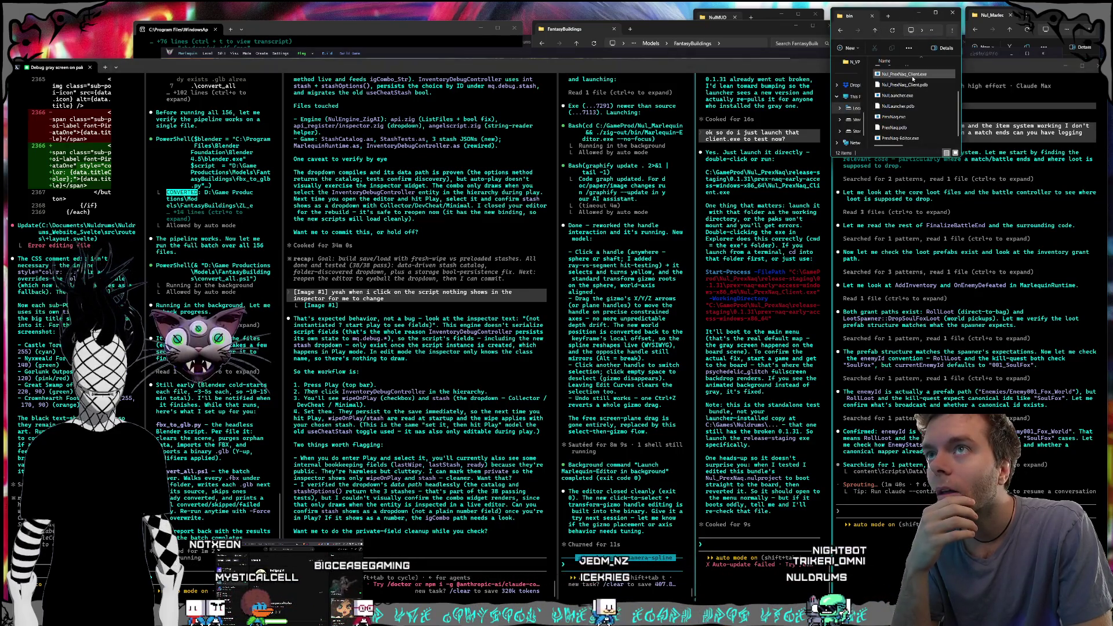
pyautogui.press('Return')
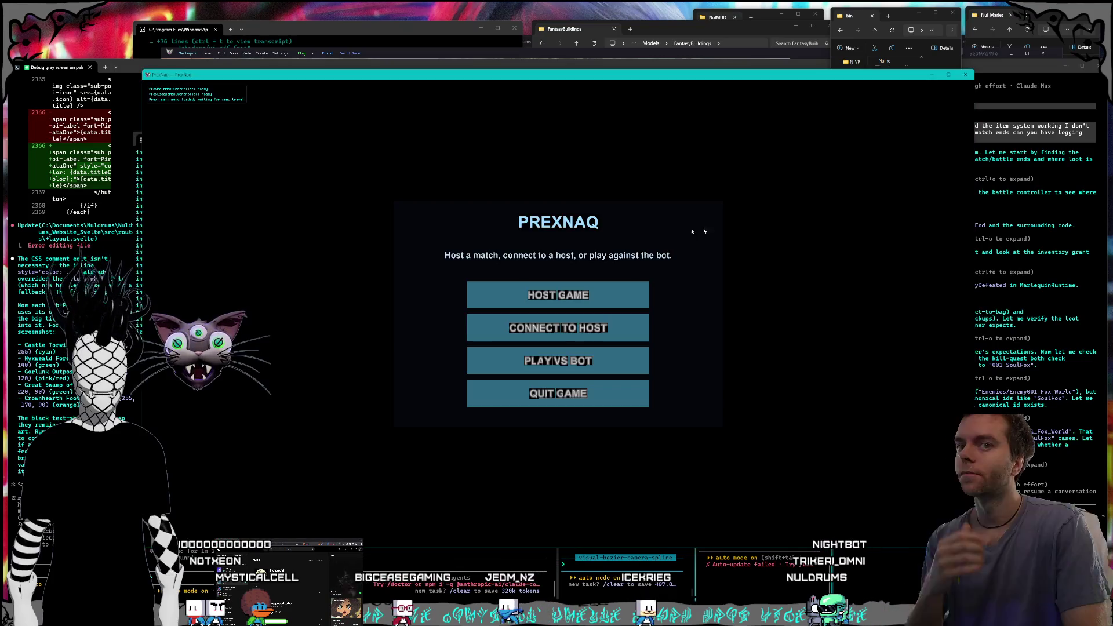
pyautogui.click(539, 360)
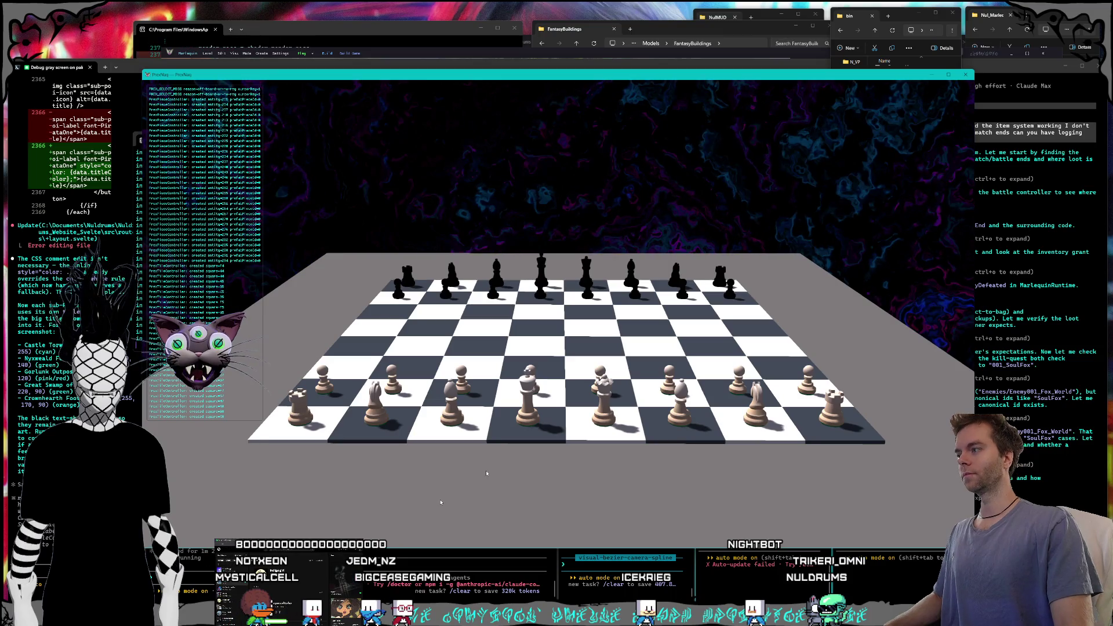
# - Advance two white pawns, including F2 to F4, close the game, and start reporting the client works
pyautogui.click(484, 401)
pyautogui.click(484, 401)
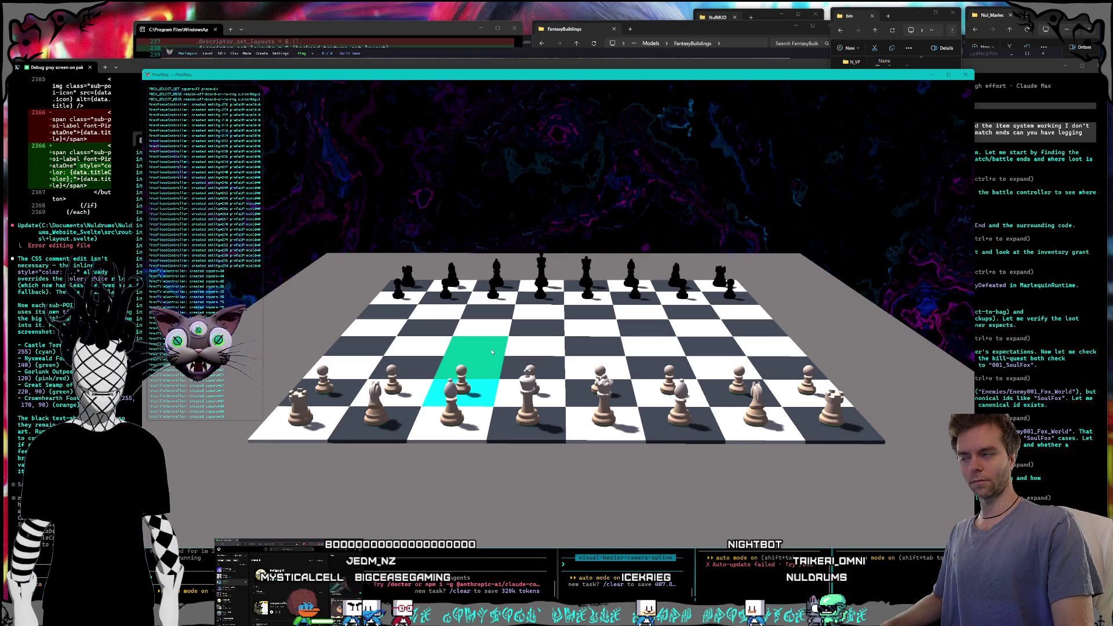
pyautogui.click(491, 358)
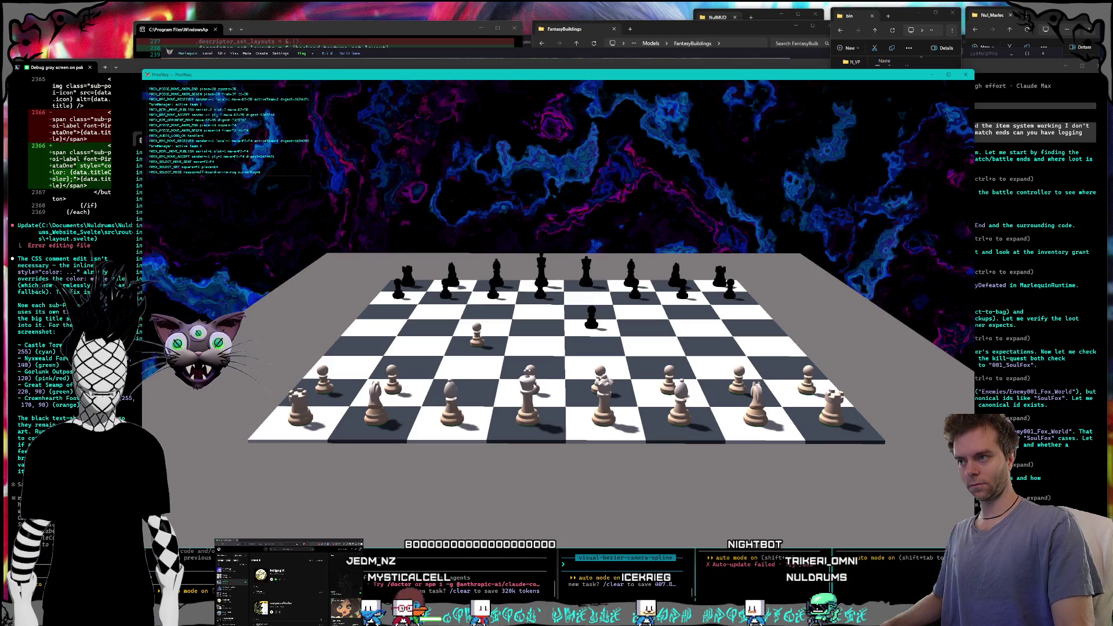
pyautogui.click(612, 392)
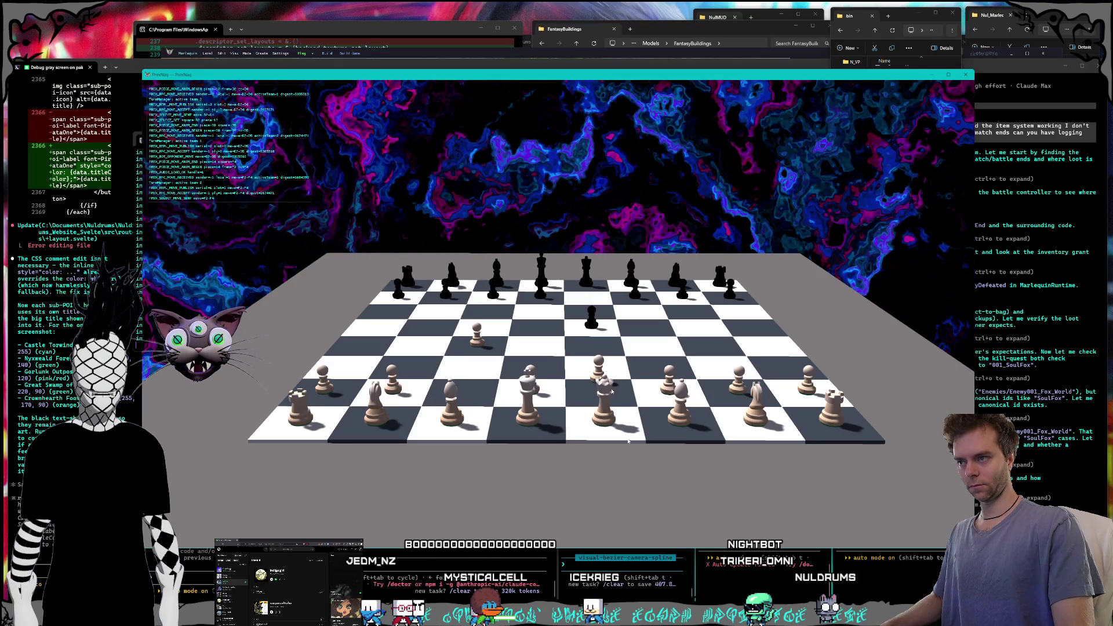
pyautogui.hotkey('alt', 'F4')
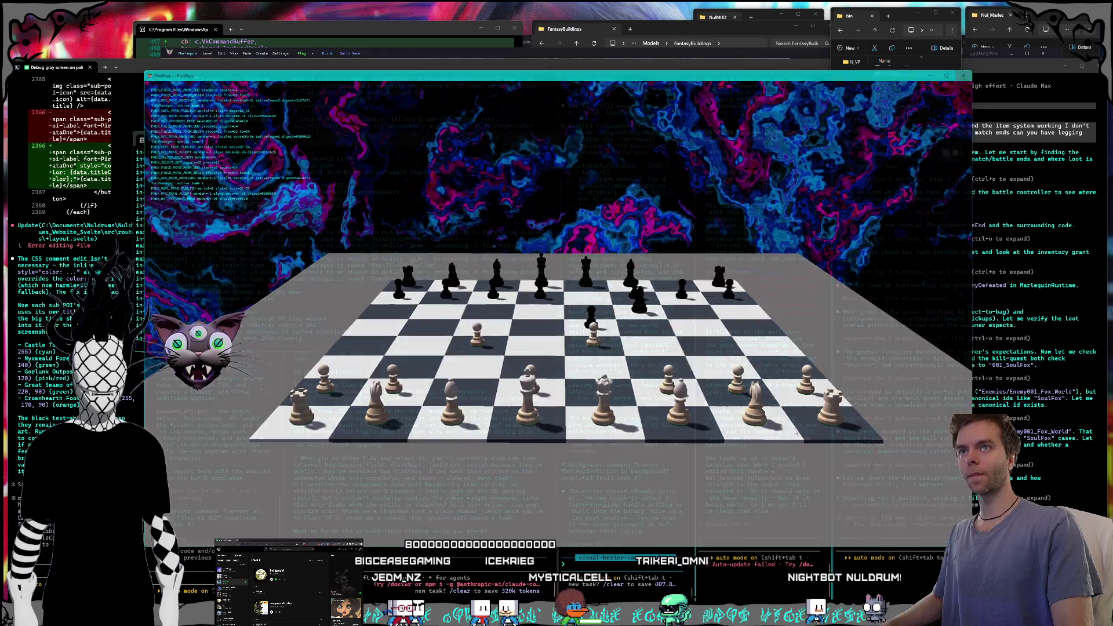
pyautogui.write('ok the ')
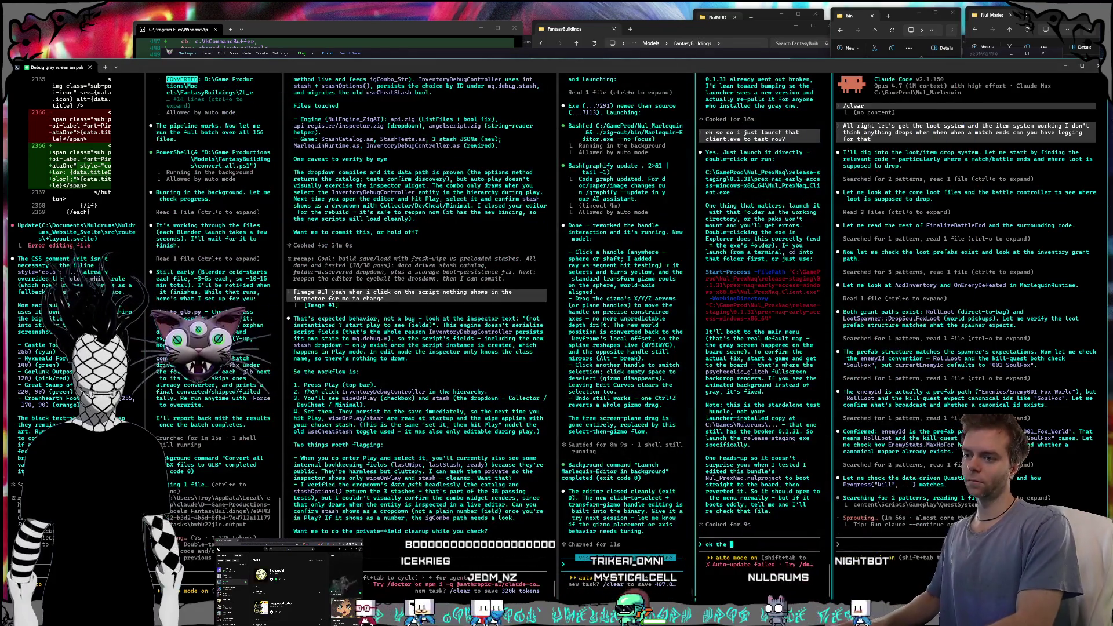
pyautogui.write('client seems to be')
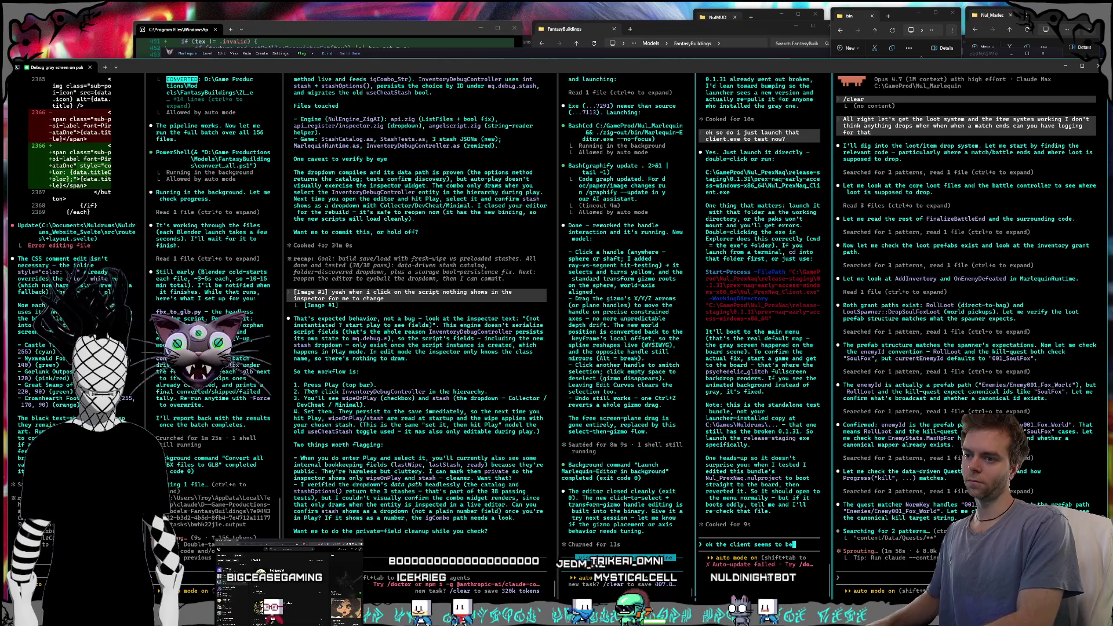
pyautogui.write(' working, can you push it wi')
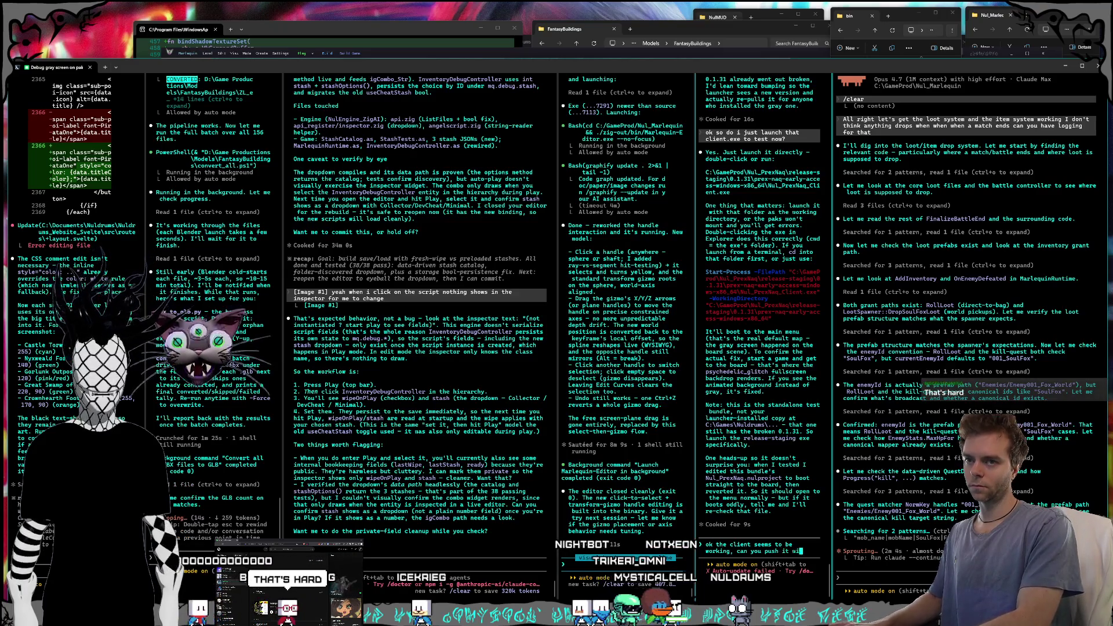
pyautogui.write('th a new version to 0.1.32')
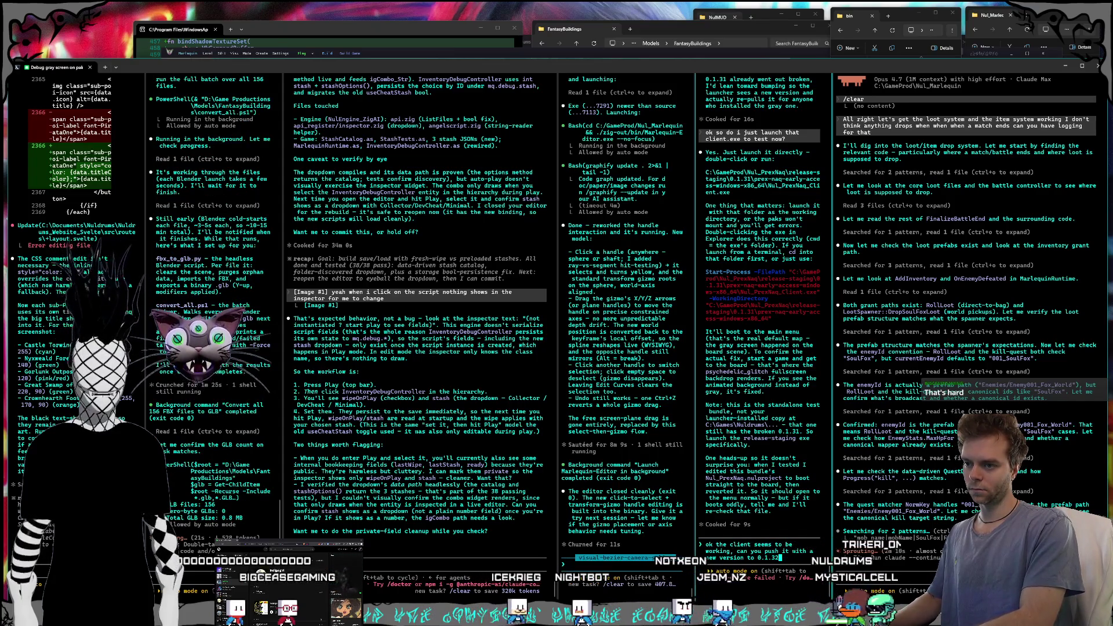
# - Ask the agent to push the working client as 0.1.32 to the launcher to test an actual build
pyautogui.write('the launcher')
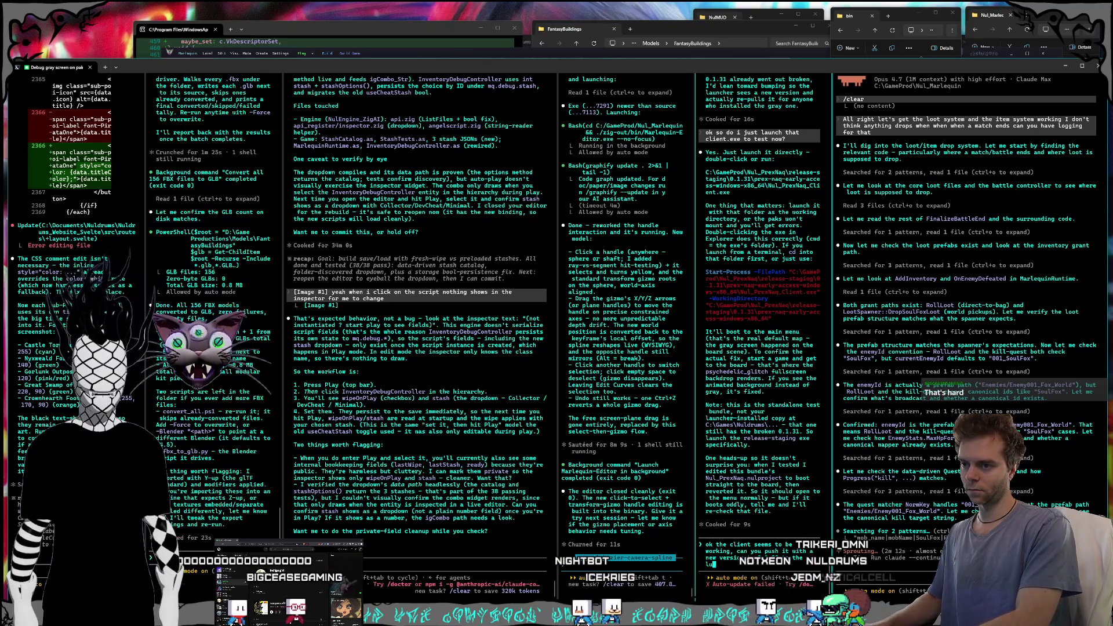
pyautogui.write(' for me to ')
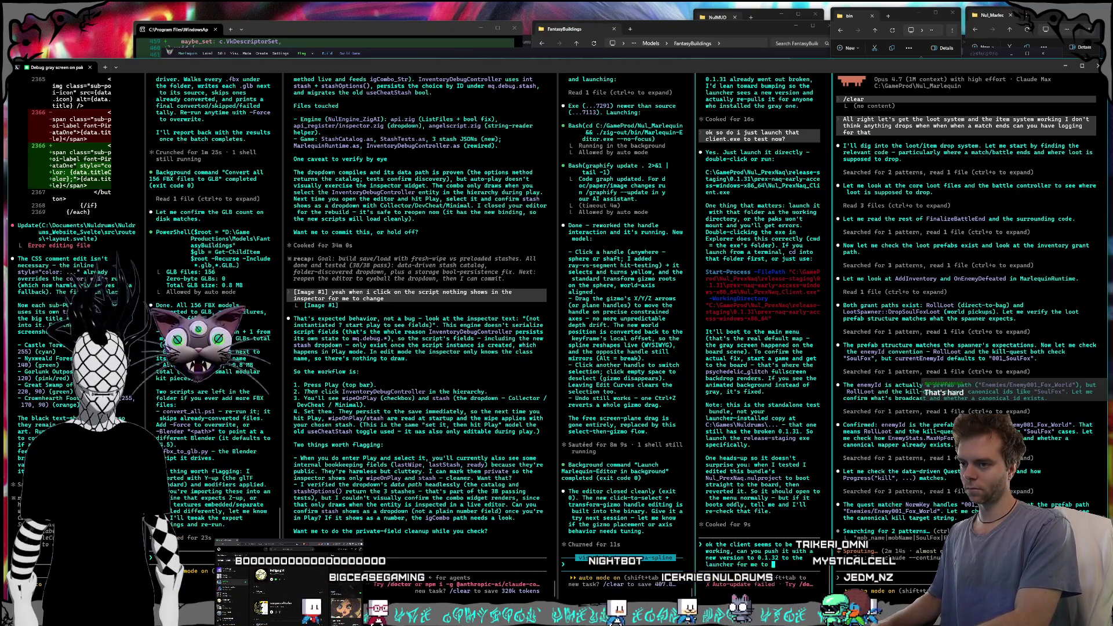
pyautogui.write('test an actual build')
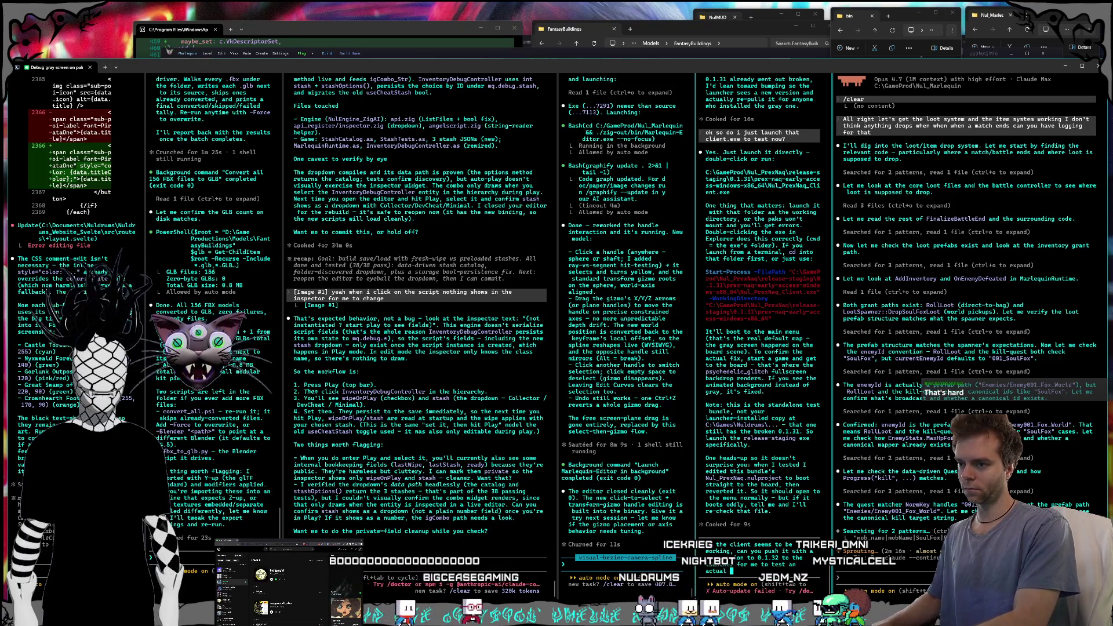
pyautogui.press('Return')
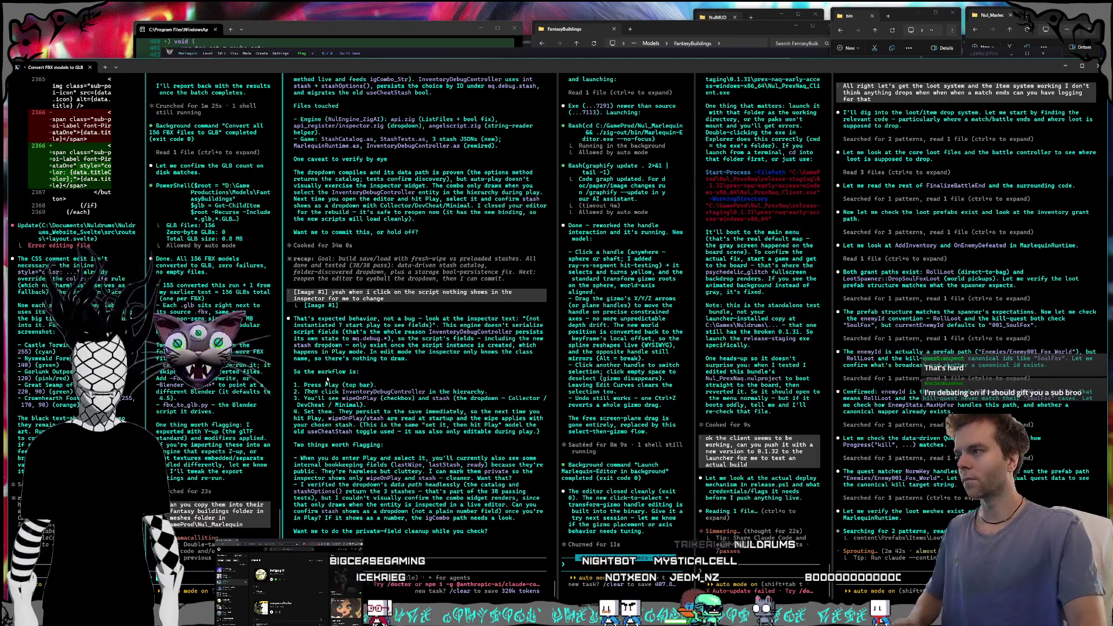
pyautogui.moveTo(451, 510); pyautogui.dragTo(449, 517)
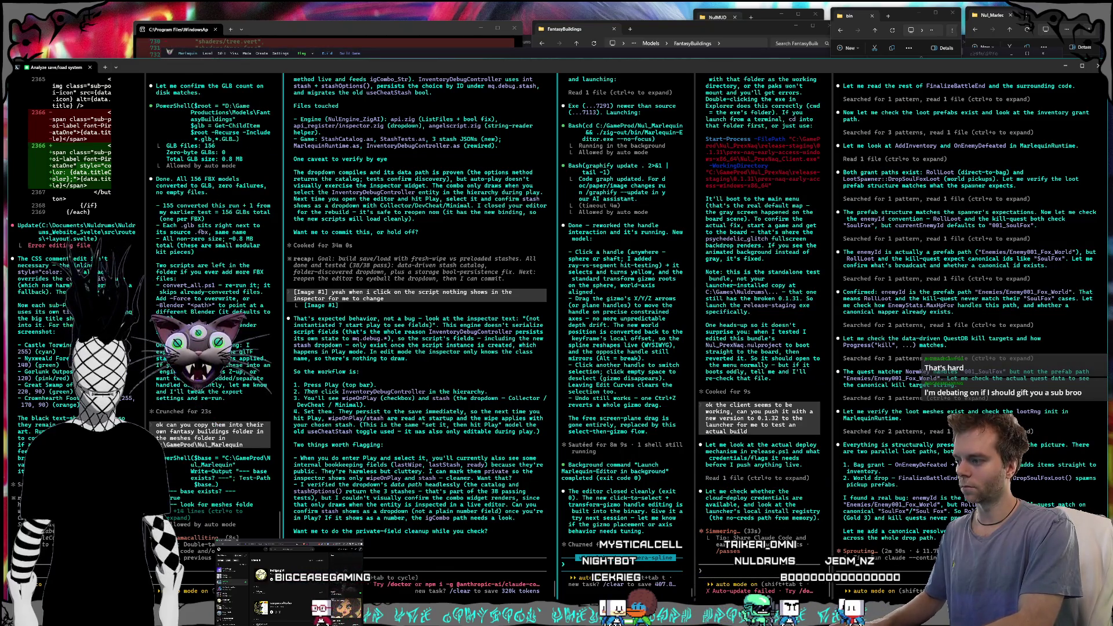
# - Ask the other agent which stashes are available right now
pyautogui.write('ave av')
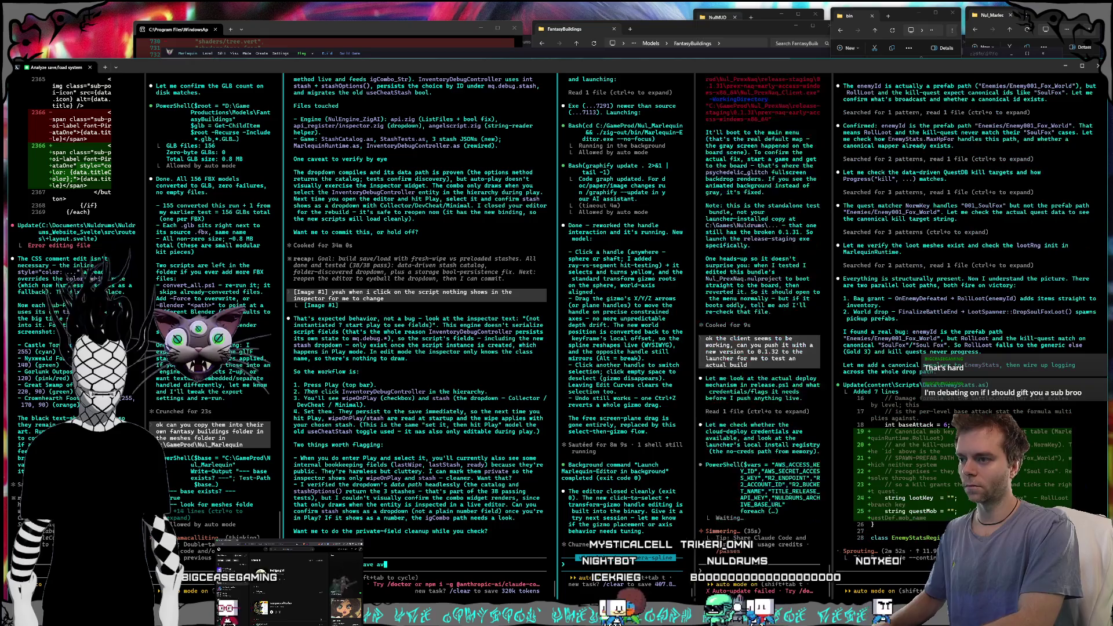
pyautogui.write('ailable right now')
pyautogui.press('Return')
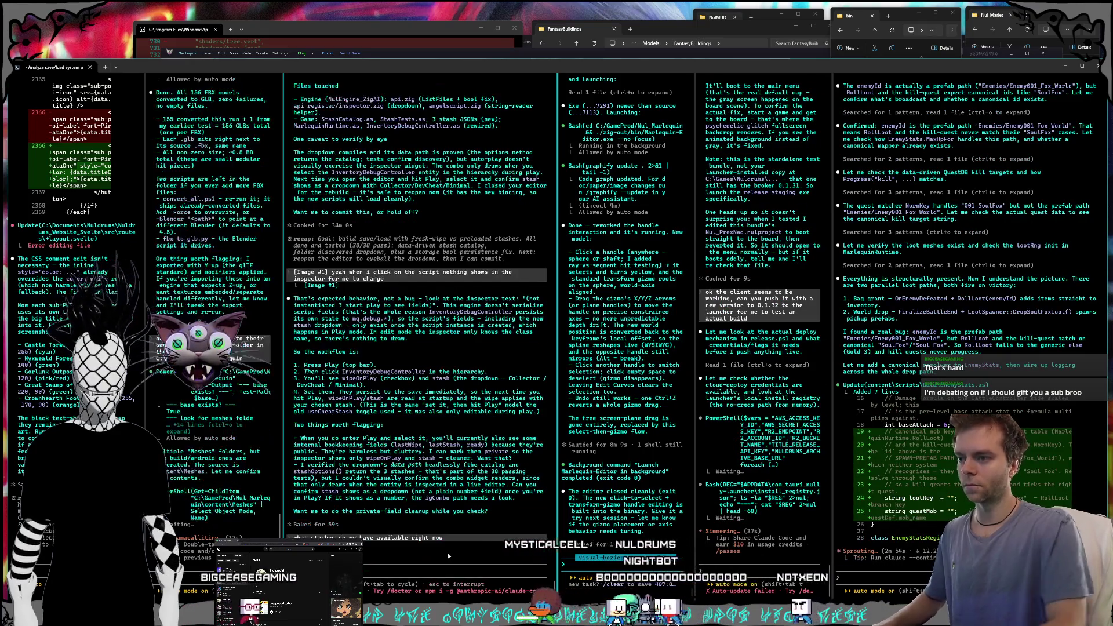
pyautogui.click(1020, 49)
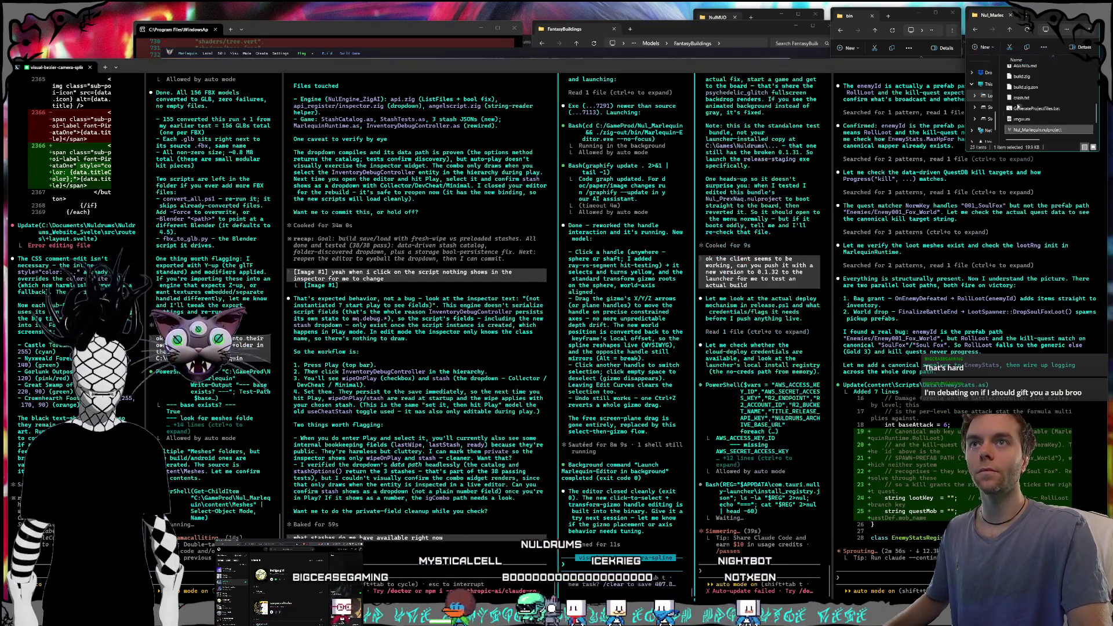
# - Open Nul_Marlequin.nulproject to launch the NulEngine editor and move its log console aside
pyautogui.doubleClick(1022, 131)
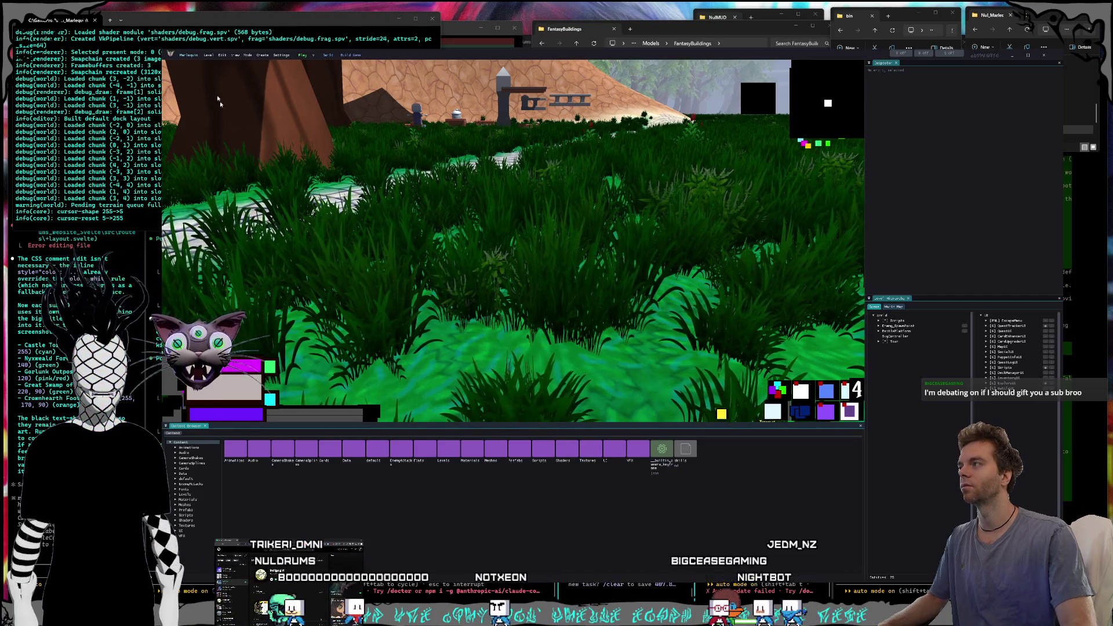
pyautogui.moveTo(187, 23)
pyautogui.mouseDown()
pyautogui.moveTo(216, 76)
pyautogui.moveTo(259, 96)
pyautogui.moveTo(236, 87)
pyautogui.mouseUp()
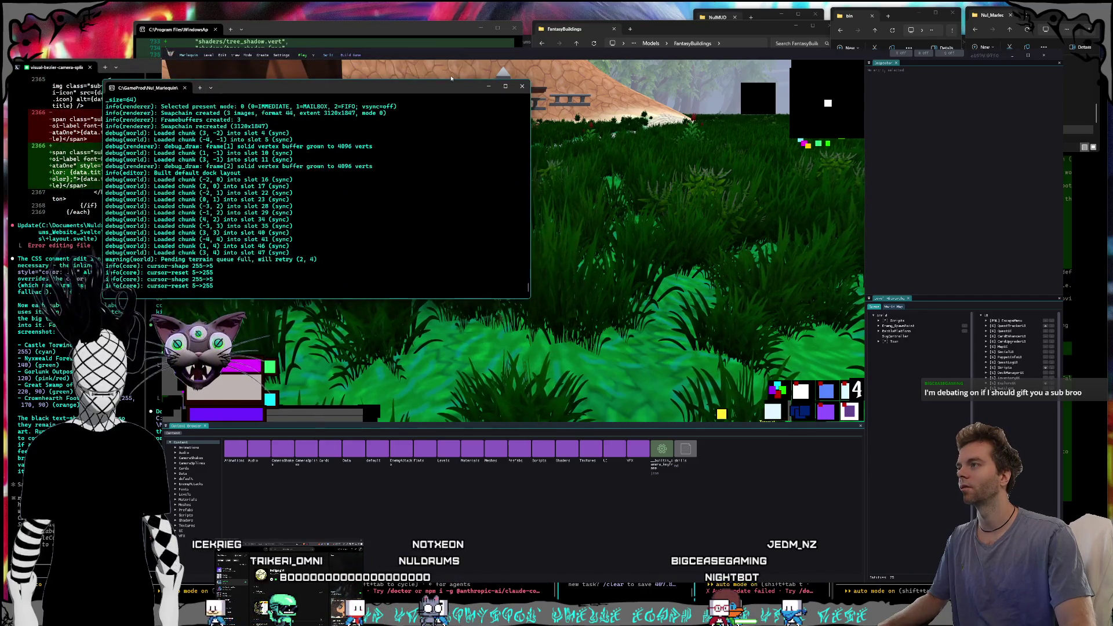
# - Play-test the world, walking up the stone path and swinging the camera between forest and buildings, then stop play
pyautogui.click(417, 57)
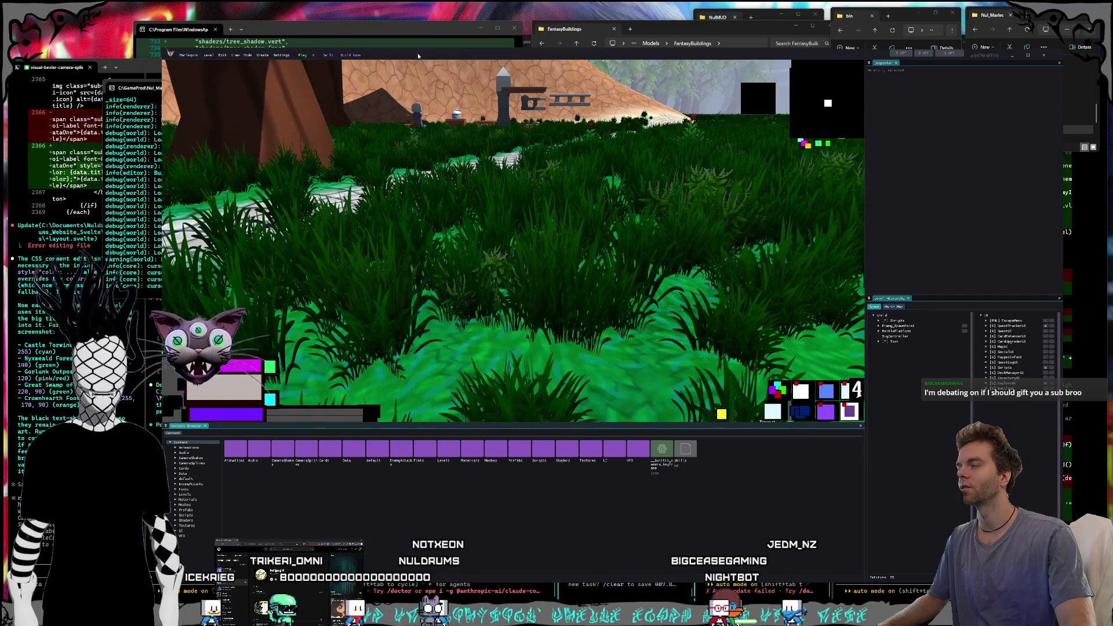
pyautogui.click(302, 55)
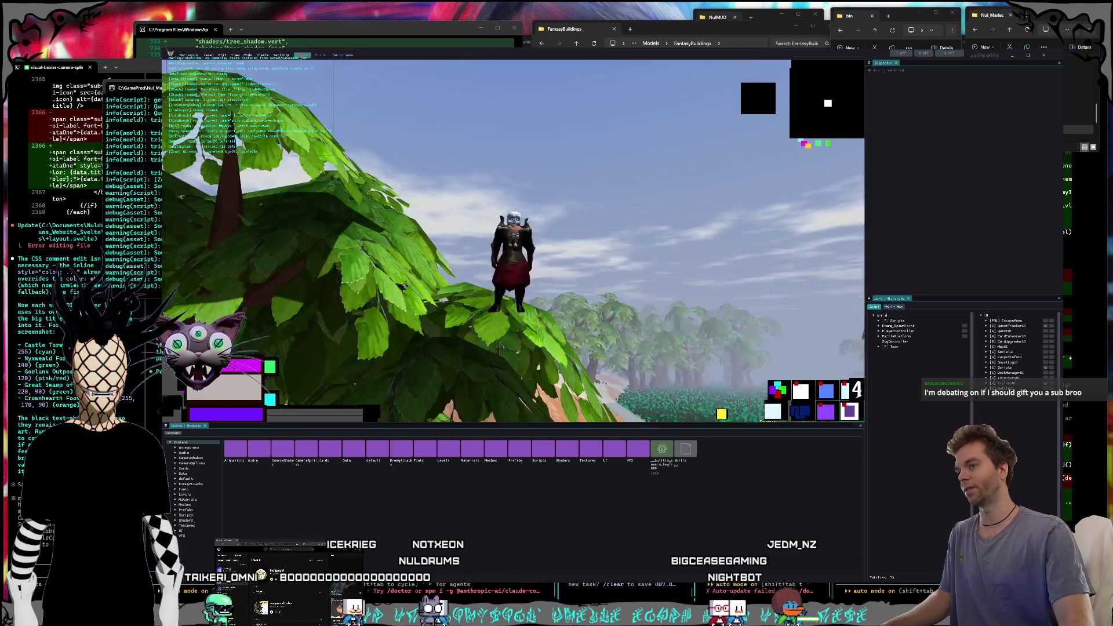
pyautogui.press('w')
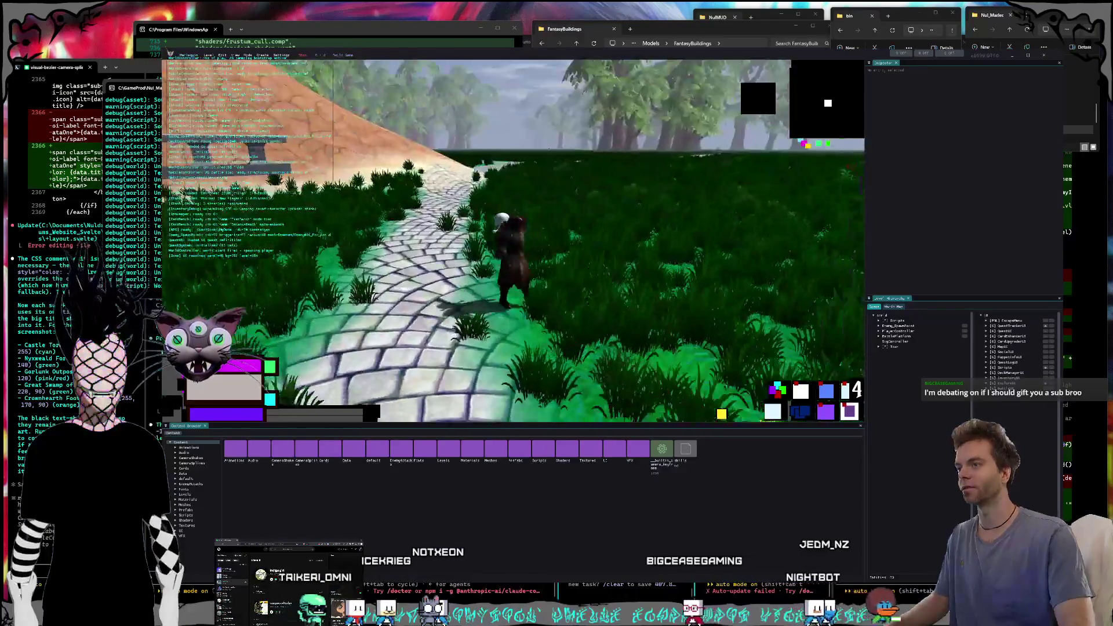
pyautogui.press('a')
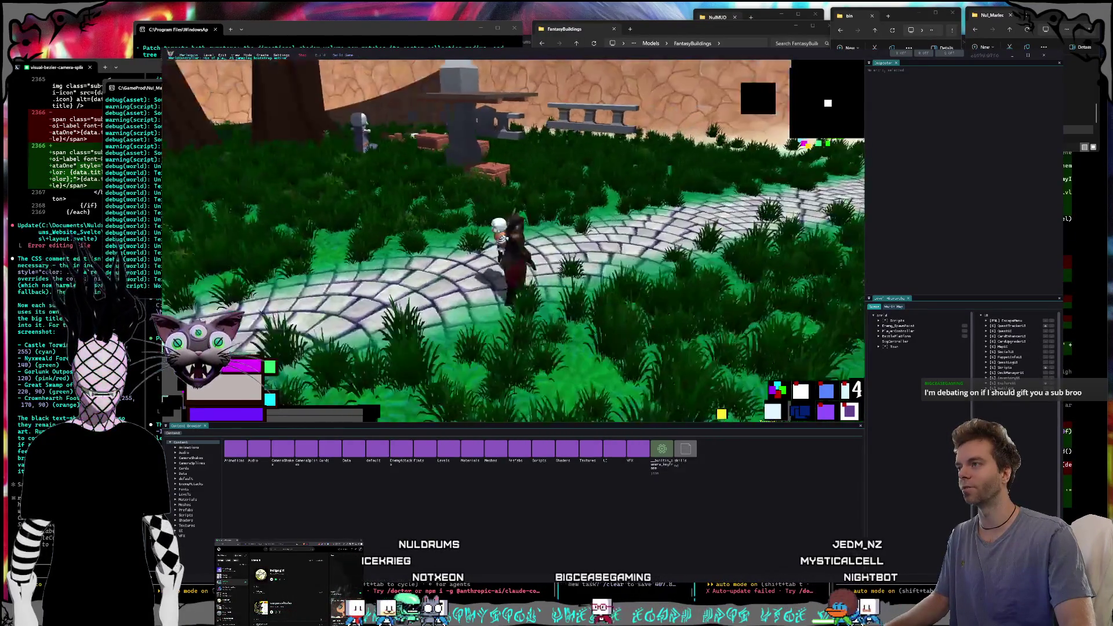
pyautogui.press('d')
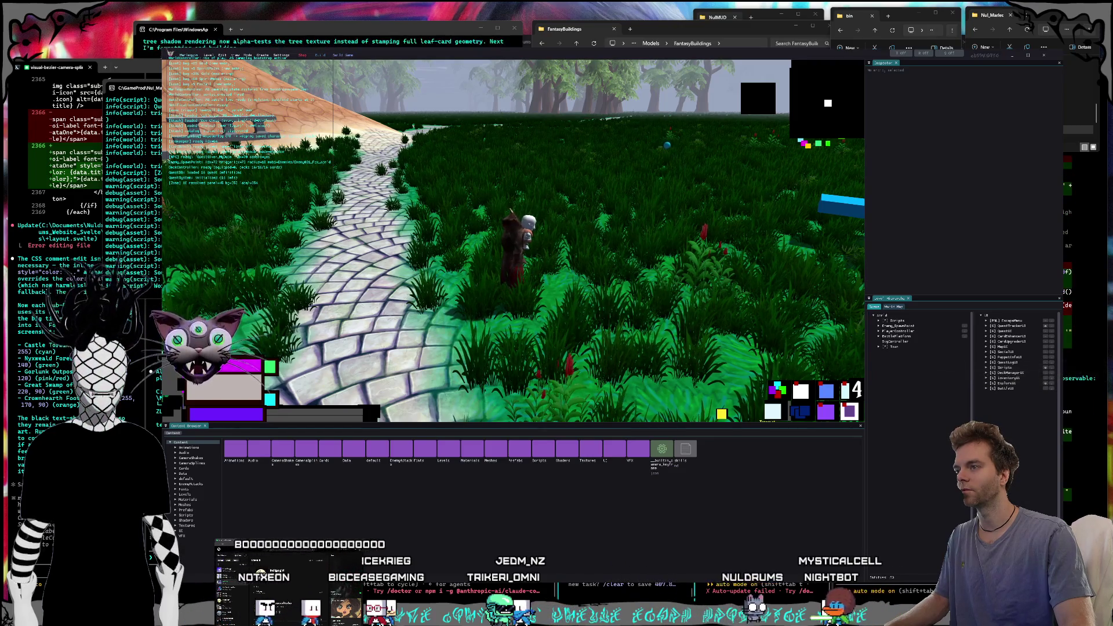
pyautogui.press('Left')
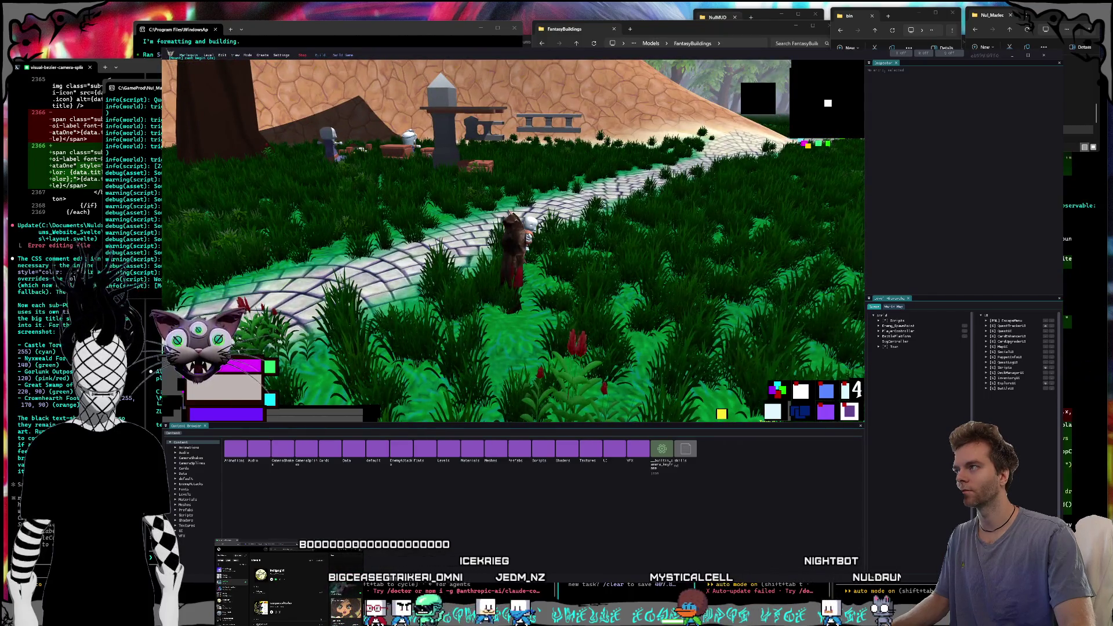
pyautogui.press('Right')
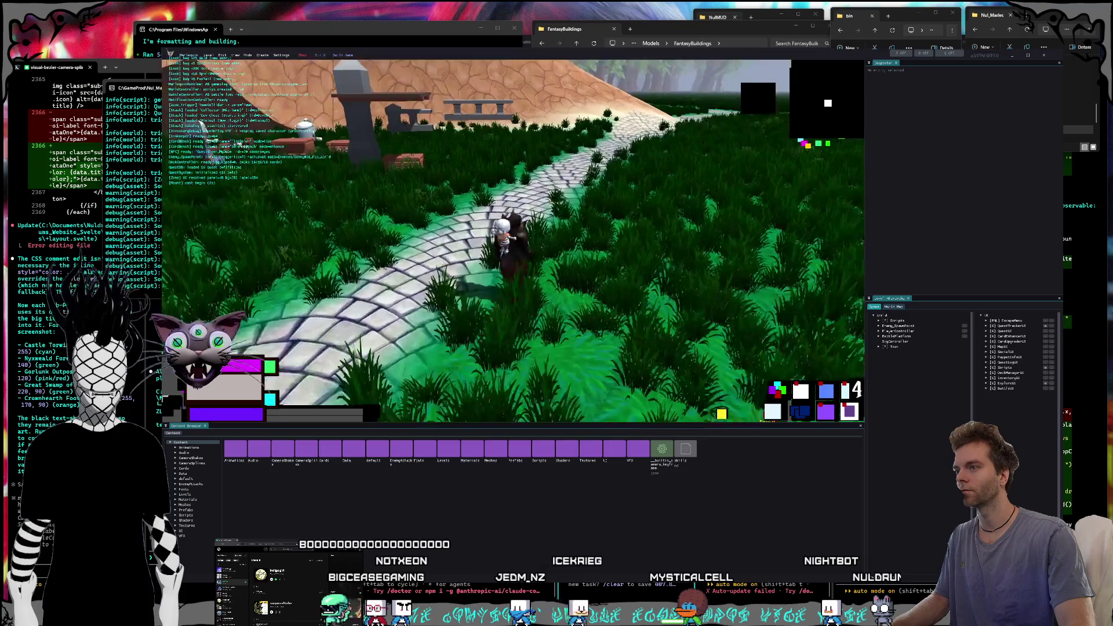
pyautogui.press('Right')
pyautogui.press('Down')
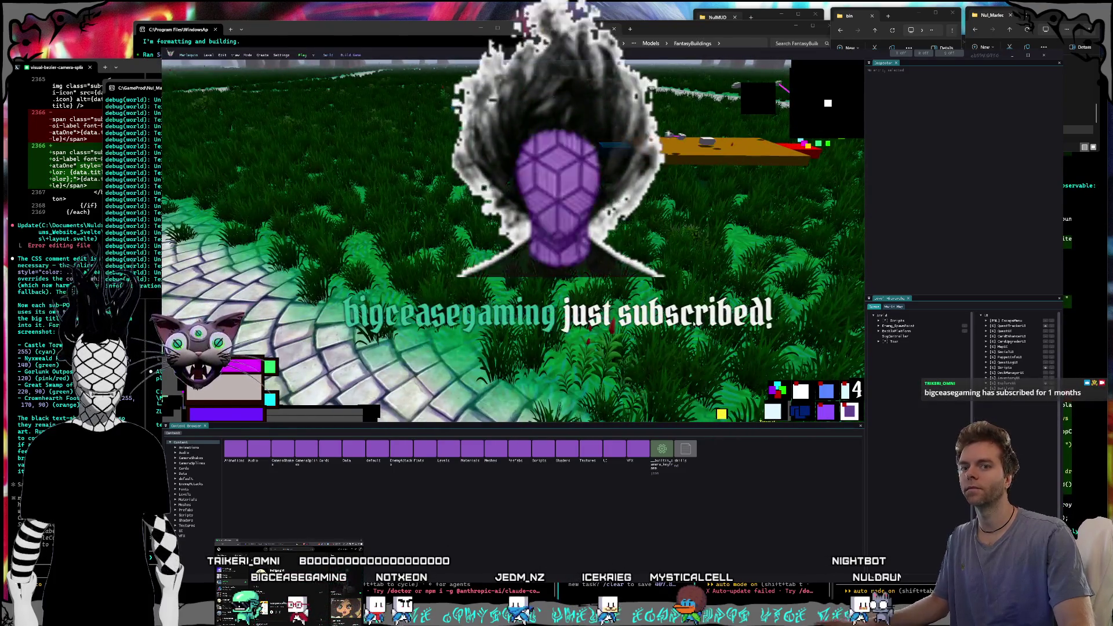
pyautogui.press('Escape')
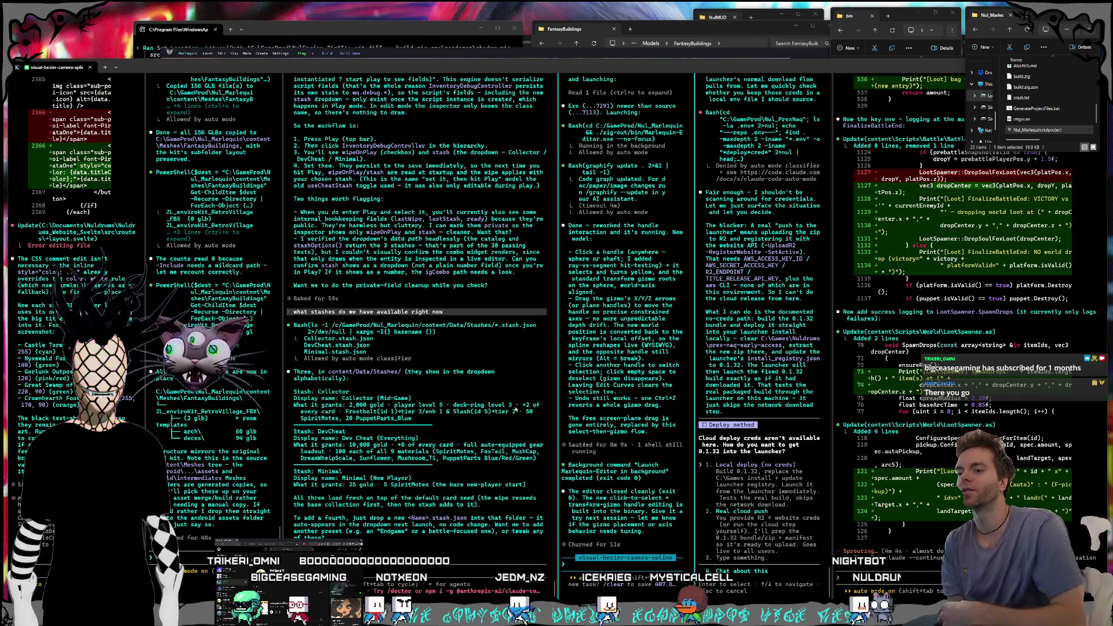
# - Answer the 0.1.32 Deploy method question with option 2, 'Real cloud push', then check the other agents
pyautogui.click(887, 408)
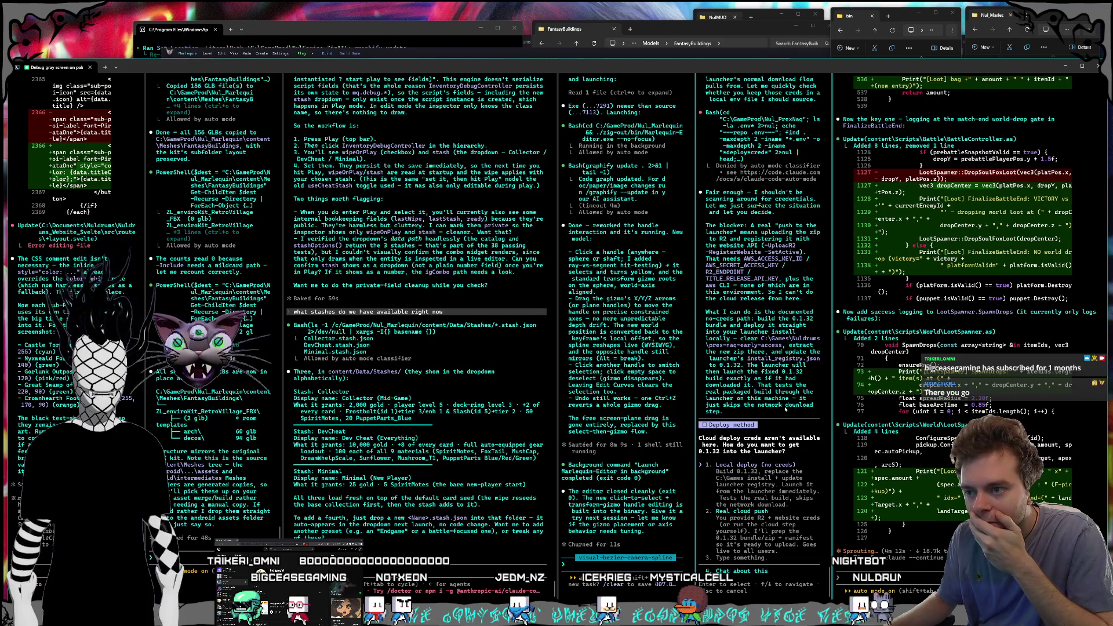
pyautogui.press('2')
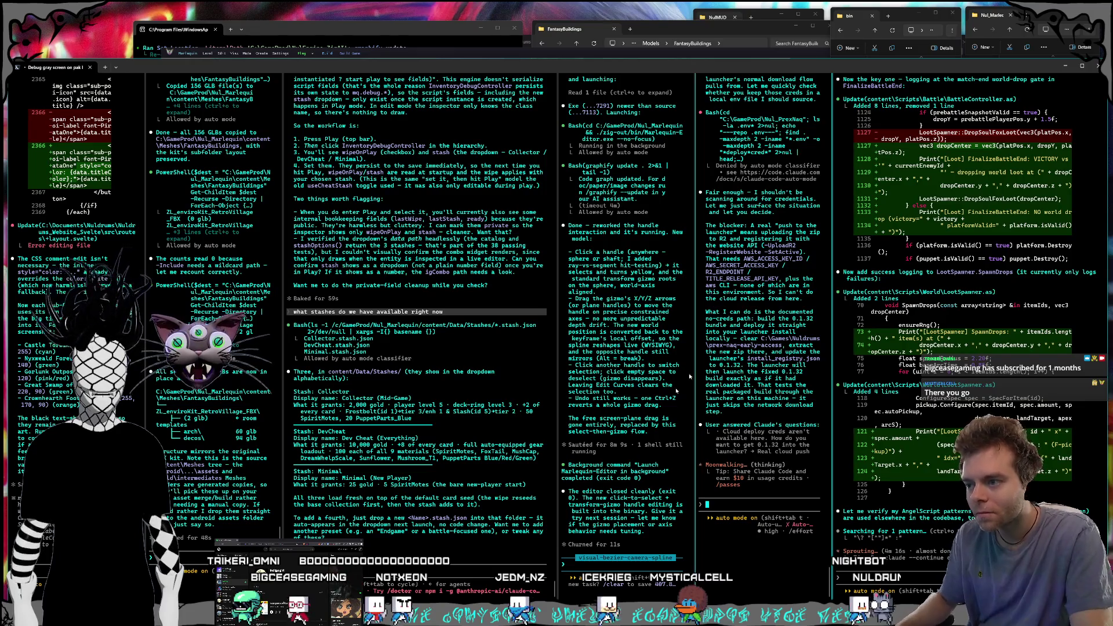
pyautogui.click(625, 394)
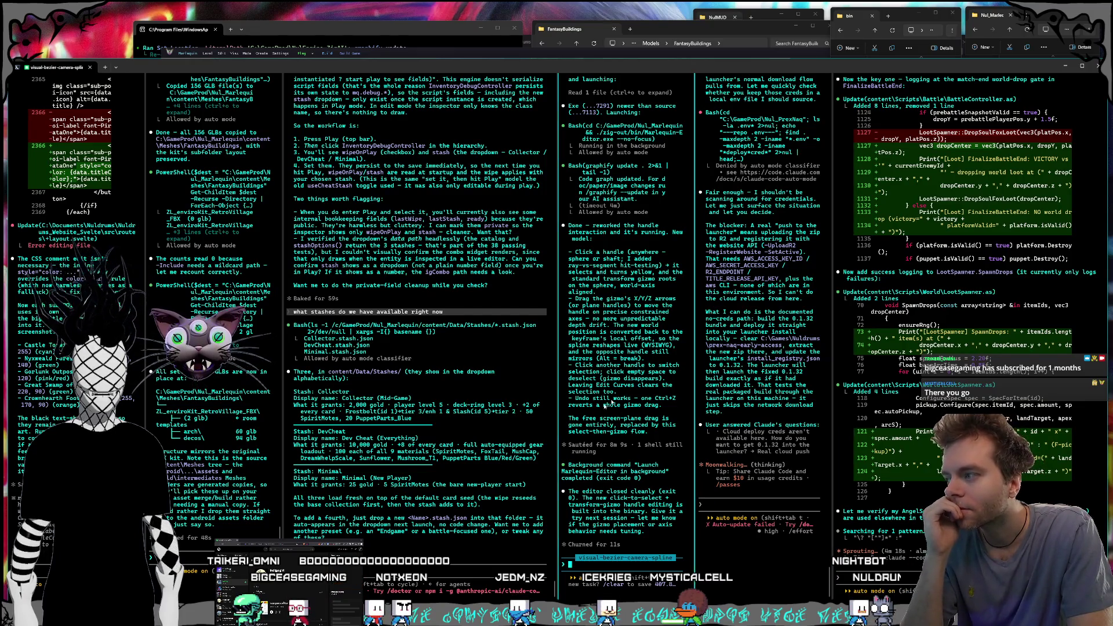
pyautogui.click(394, 497)
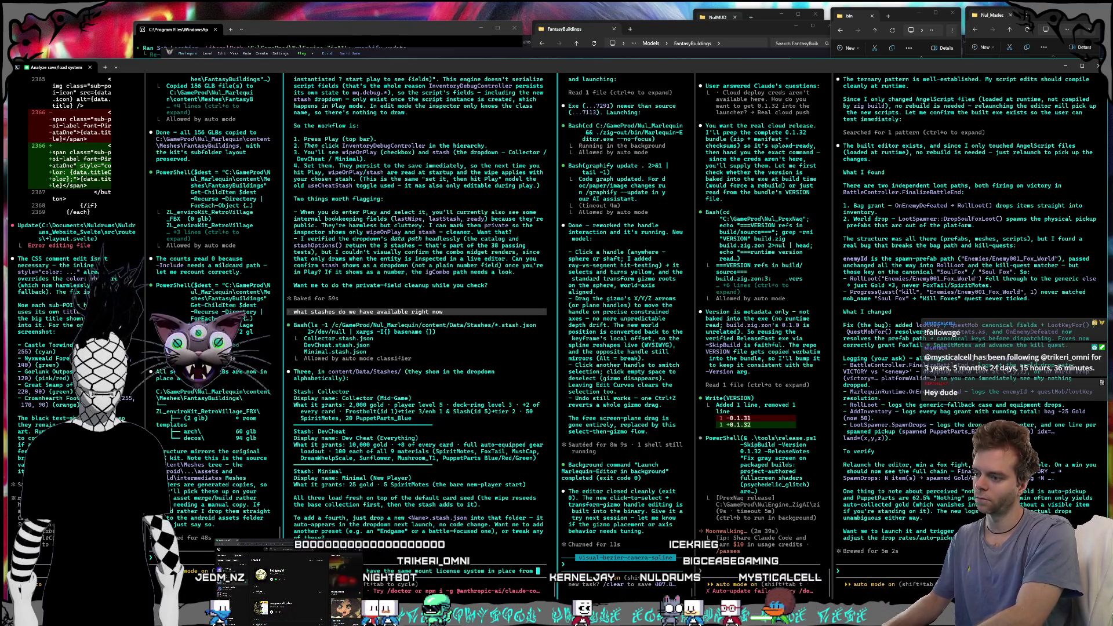
# - Ask whether the game has core's mount license system, then switch to the Darkknights bin folder
pyautogui.write('the')
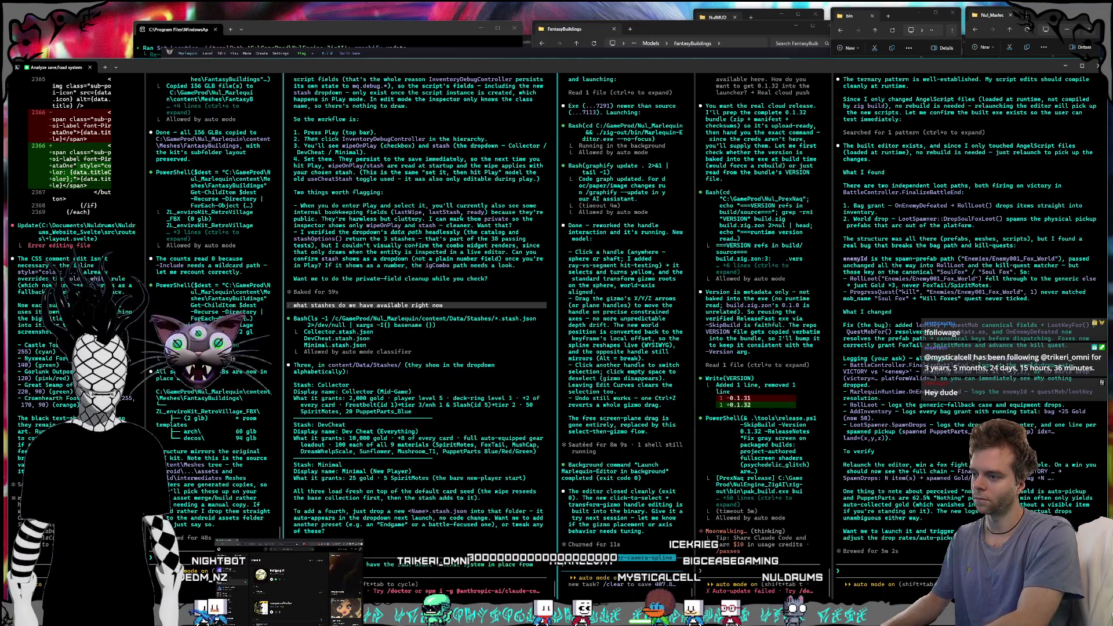
pyautogui.write(' core?')
pyautogui.press('Return')
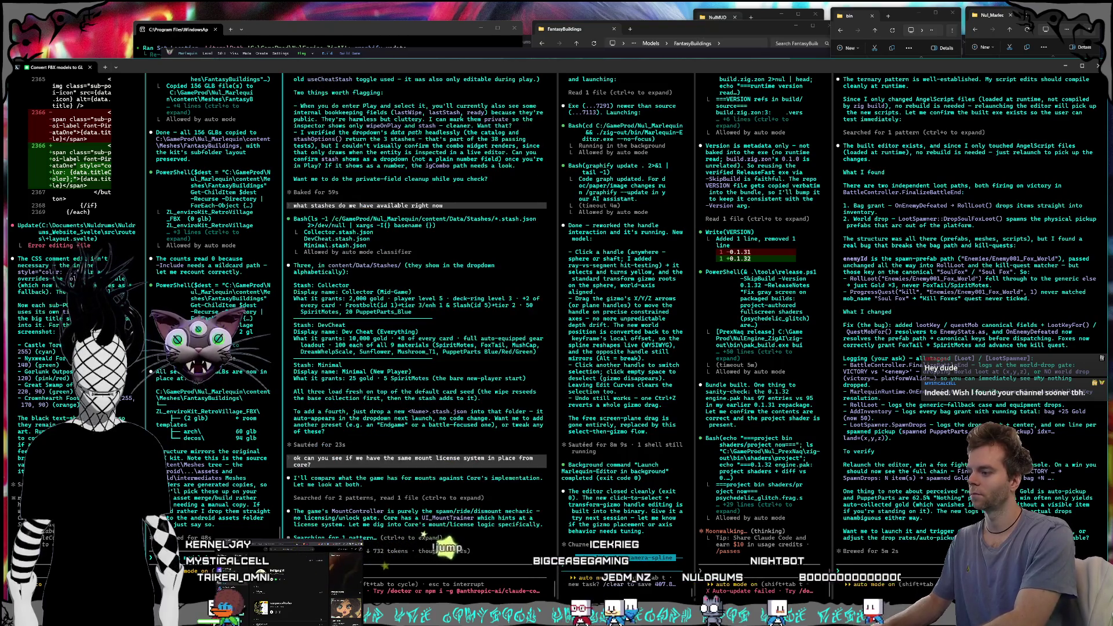
pyautogui.click(1049, 14)
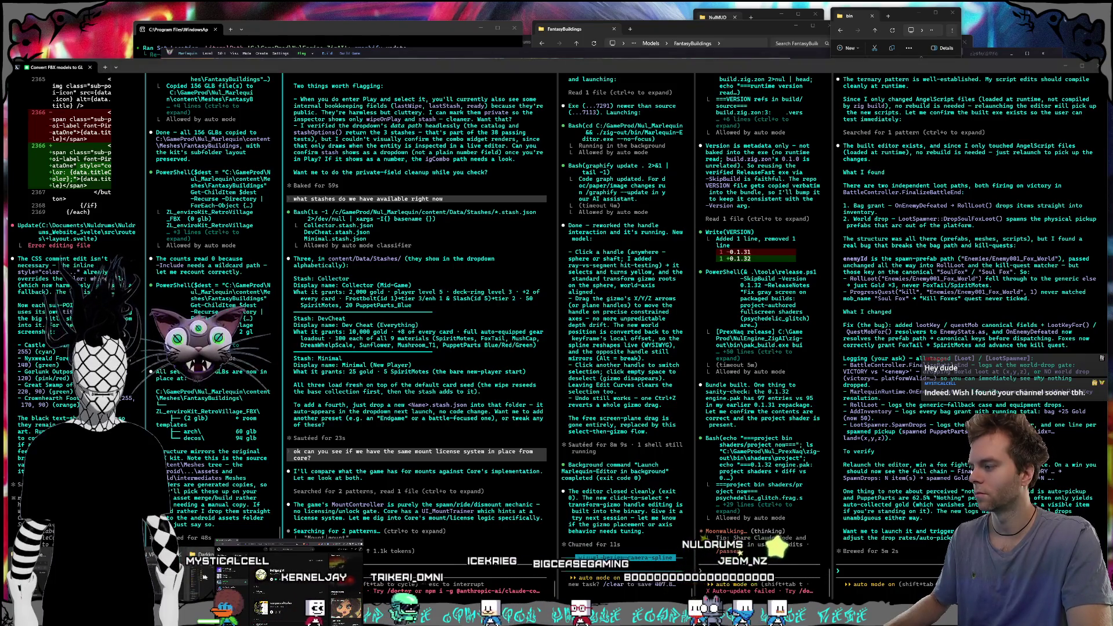
pyautogui.click(196, 575)
pyautogui.hotkey('alt', 'Tab')
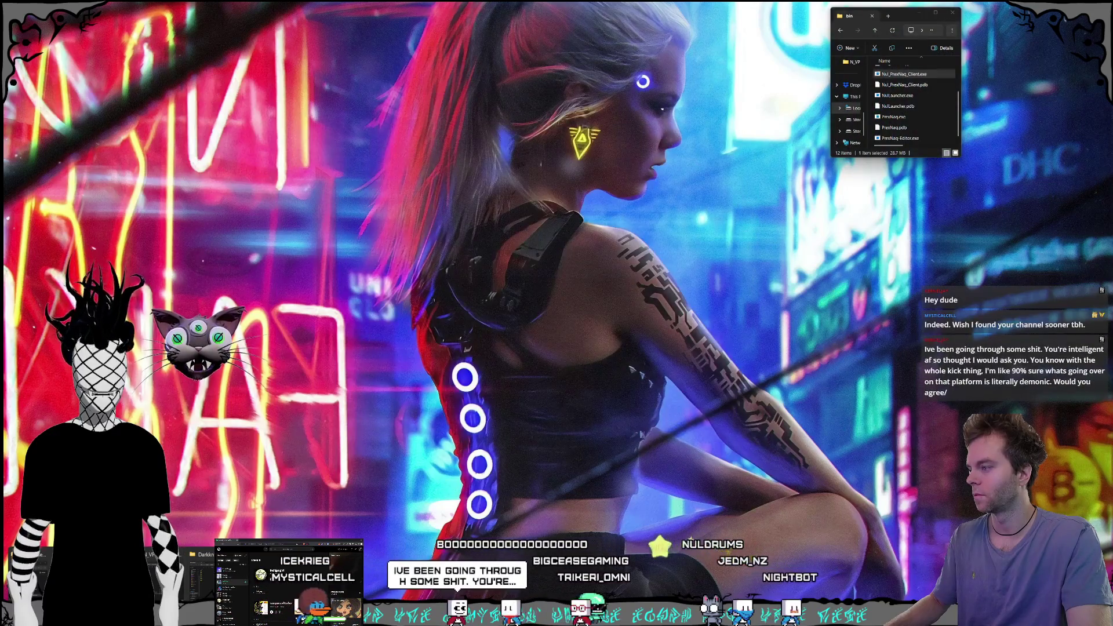
# - Browse the Darkknights project folder into content, then Meshes, before going back to the agent terminals
pyautogui.hotkey('alt', 'Tab')
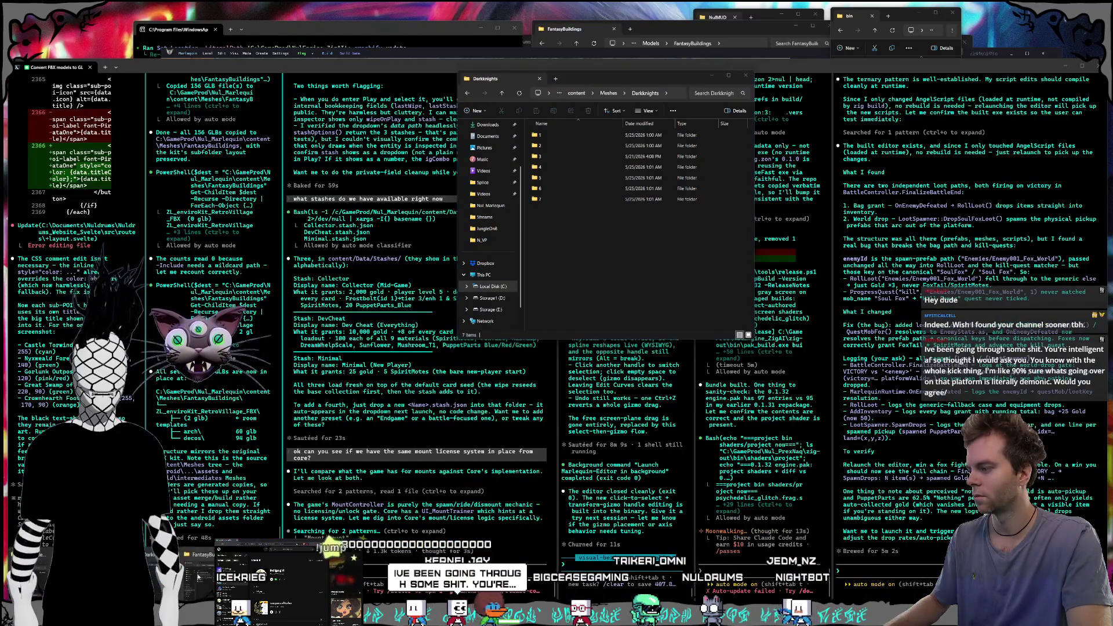
pyautogui.hotkey('alt', 'Tab')
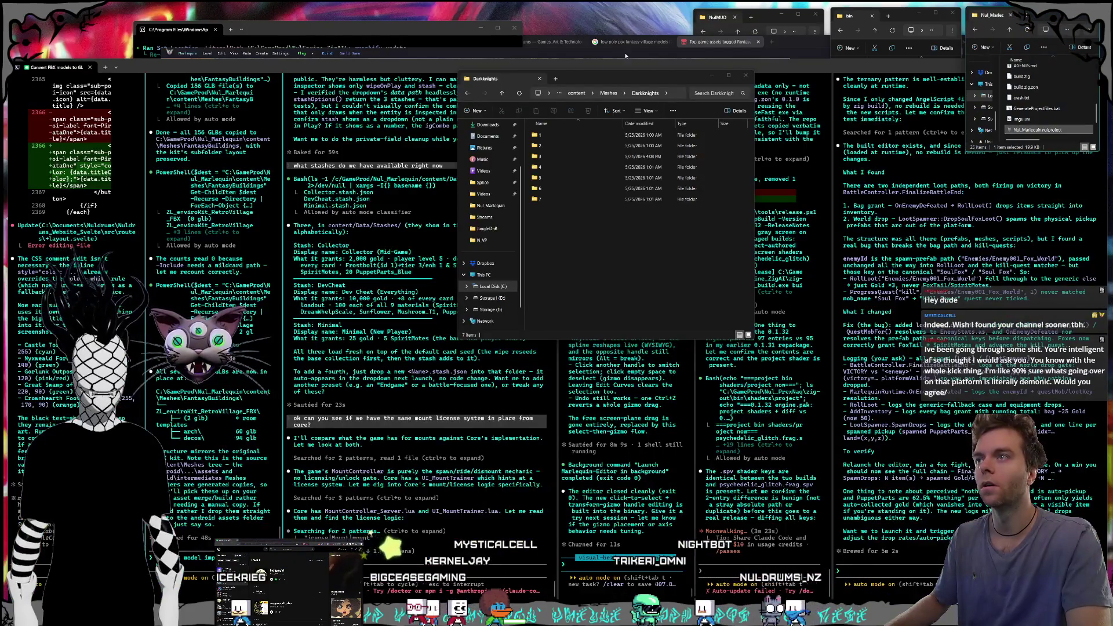
pyautogui.moveTo(615, 77); pyautogui.dragTo(447, 16)
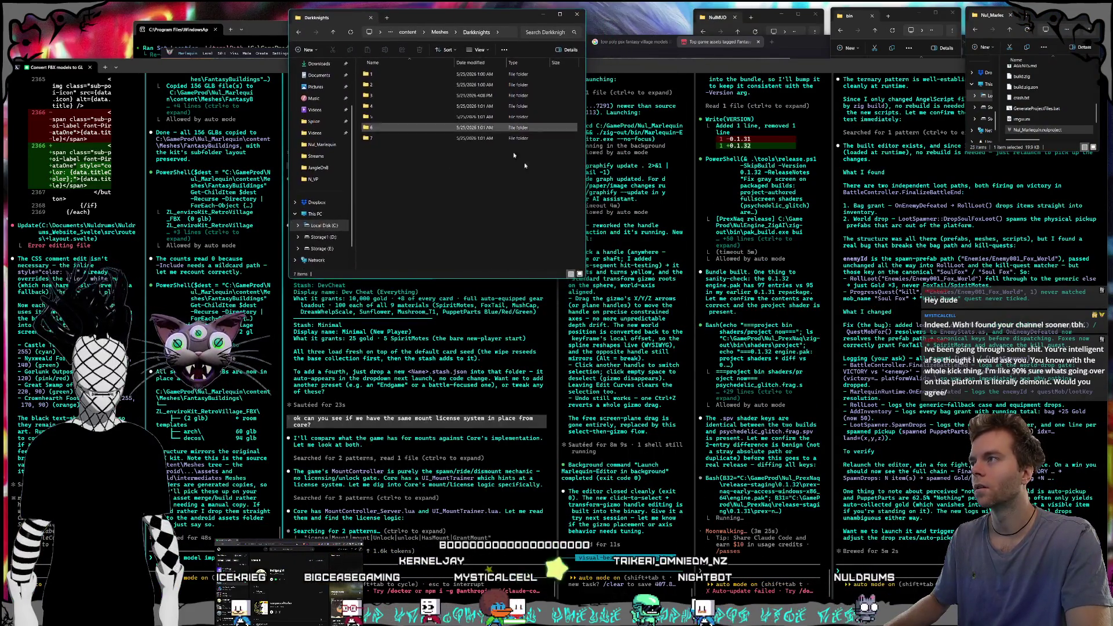
pyautogui.scroll(6, 1037, 116)
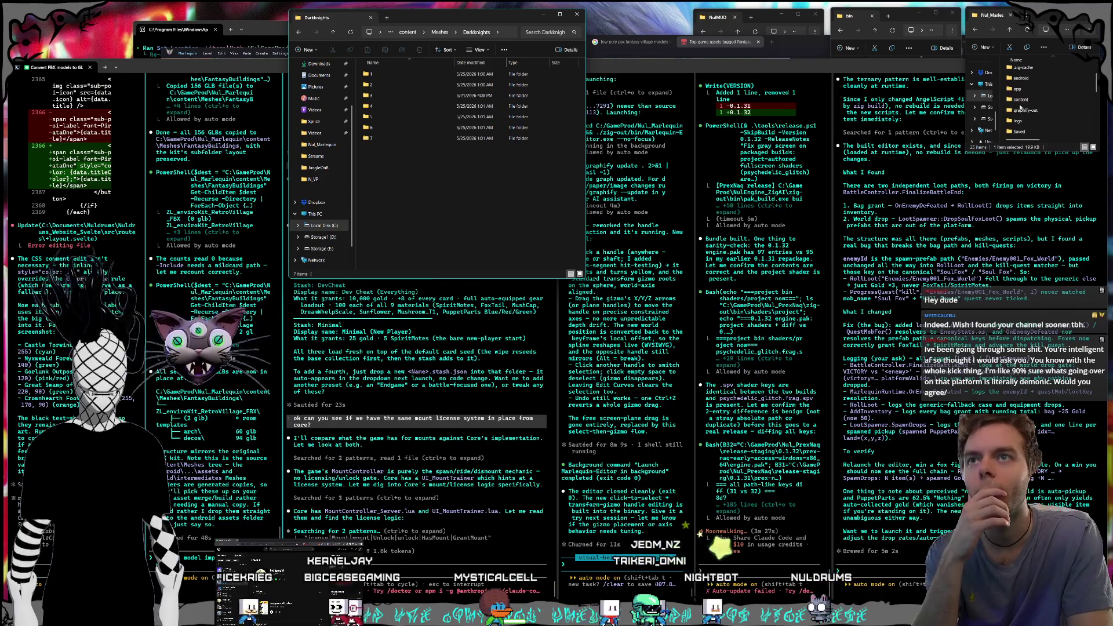
pyautogui.doubleClick(1024, 99)
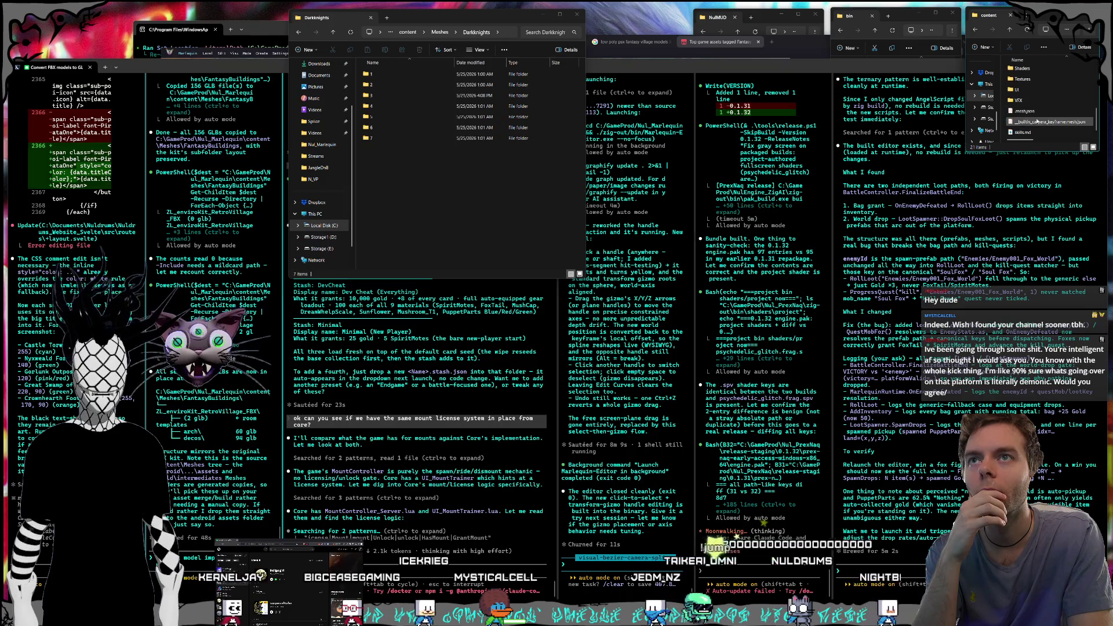
pyautogui.scroll(3, 1036, 123)
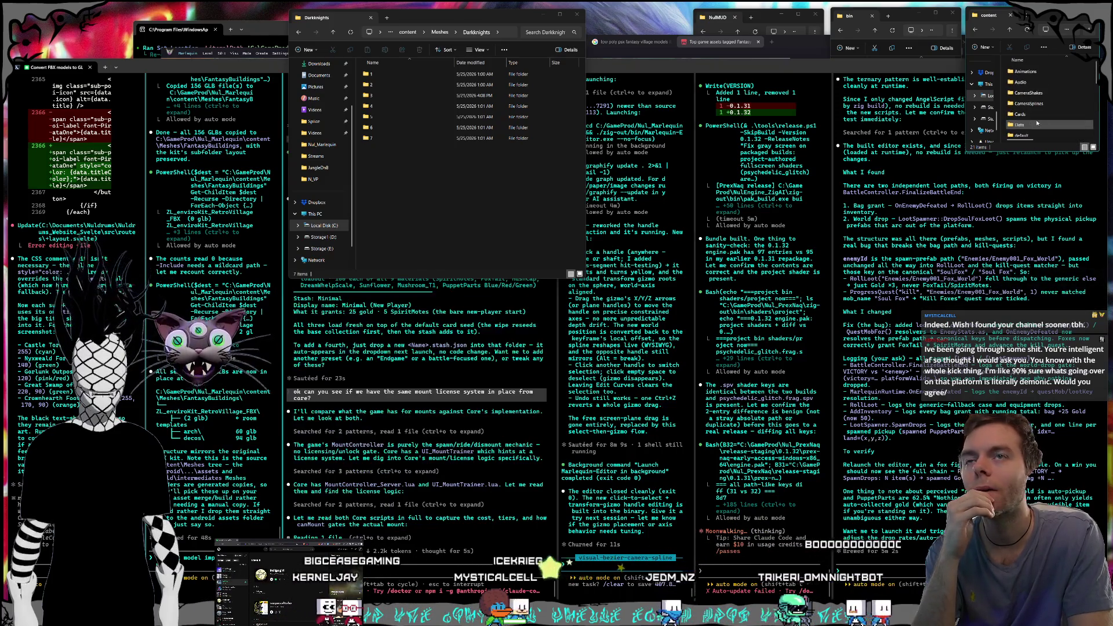
pyautogui.scroll(-1, 1035, 105)
pyautogui.doubleClick(1028, 110)
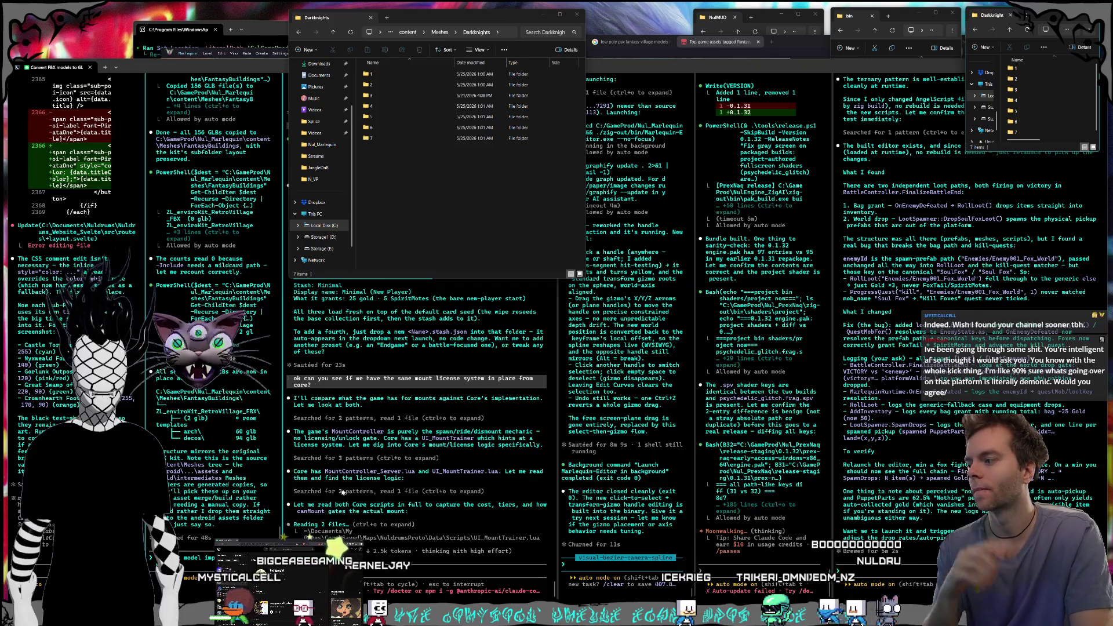
pyautogui.click(1031, 174)
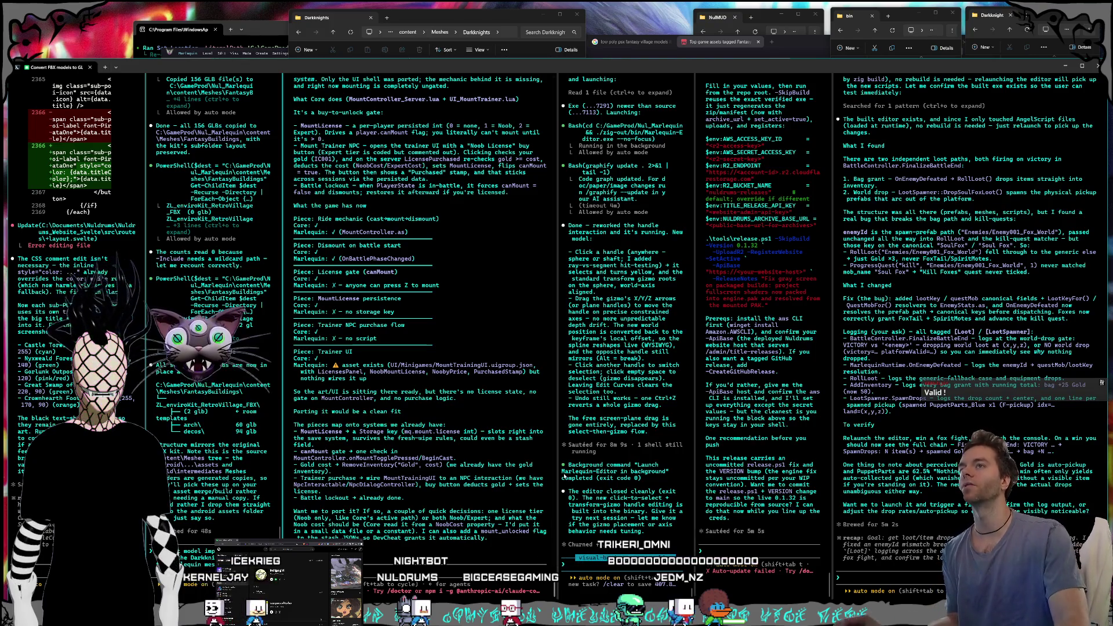
# - Close the itch.io Fantasy Low-poly assets and Google search tabs, keeping only the Nuldrums site
pyautogui.click(798, 47)
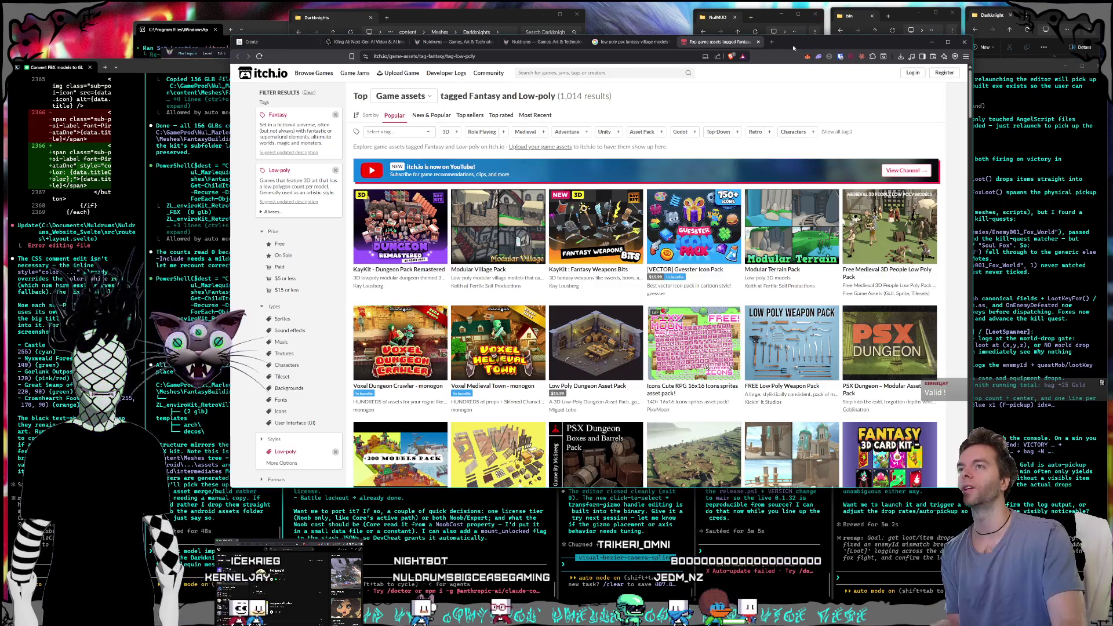
pyautogui.click(758, 42)
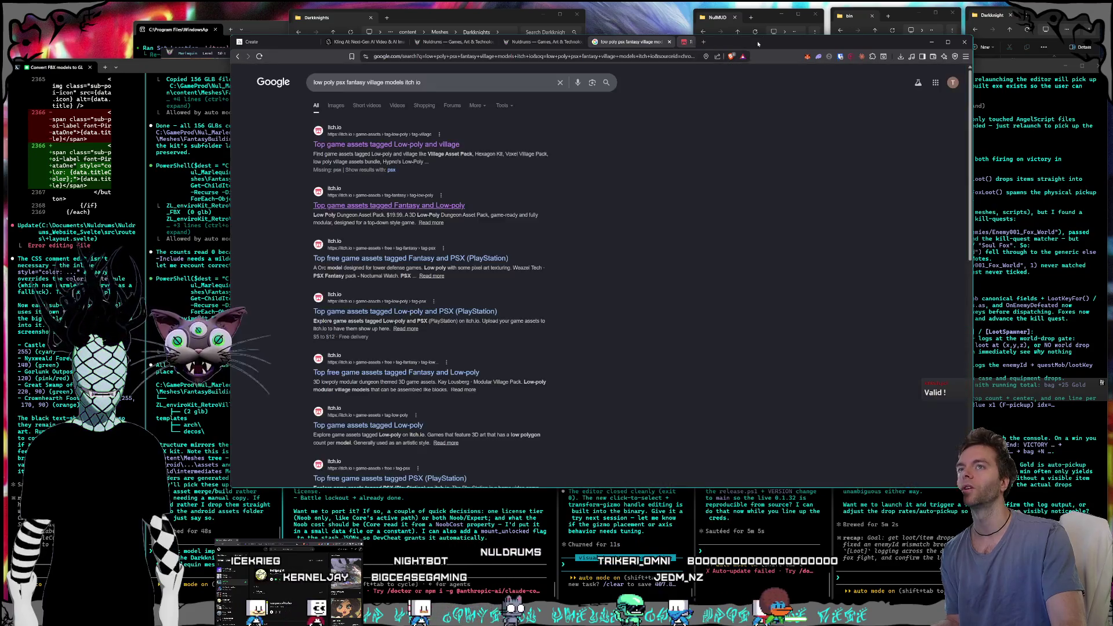
pyautogui.click(670, 42)
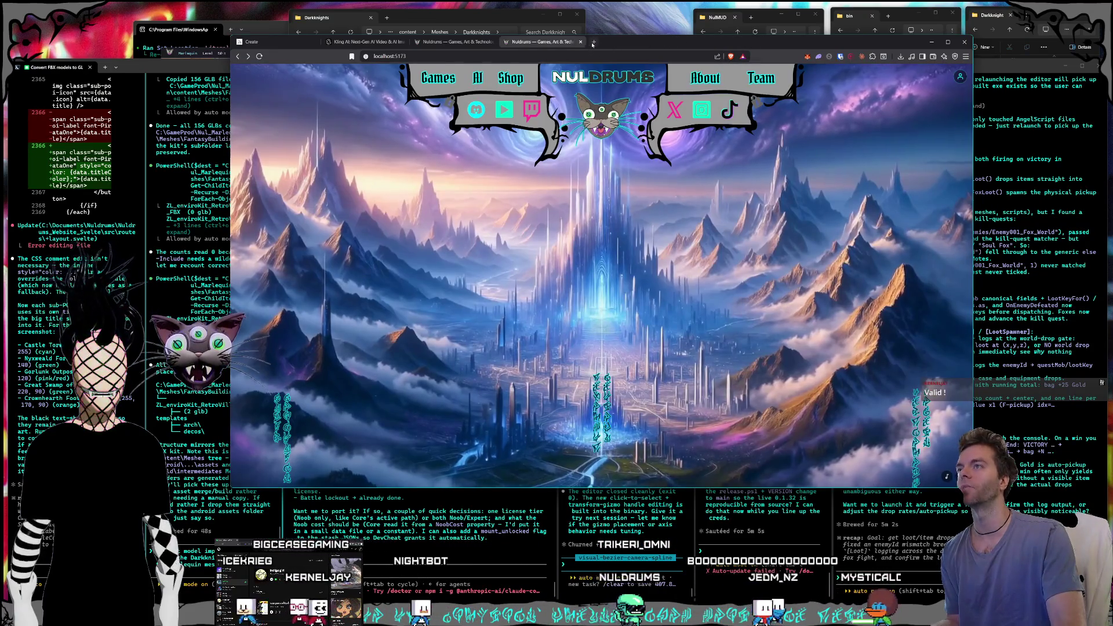
pyautogui.hotkey('ctrl', 'n')
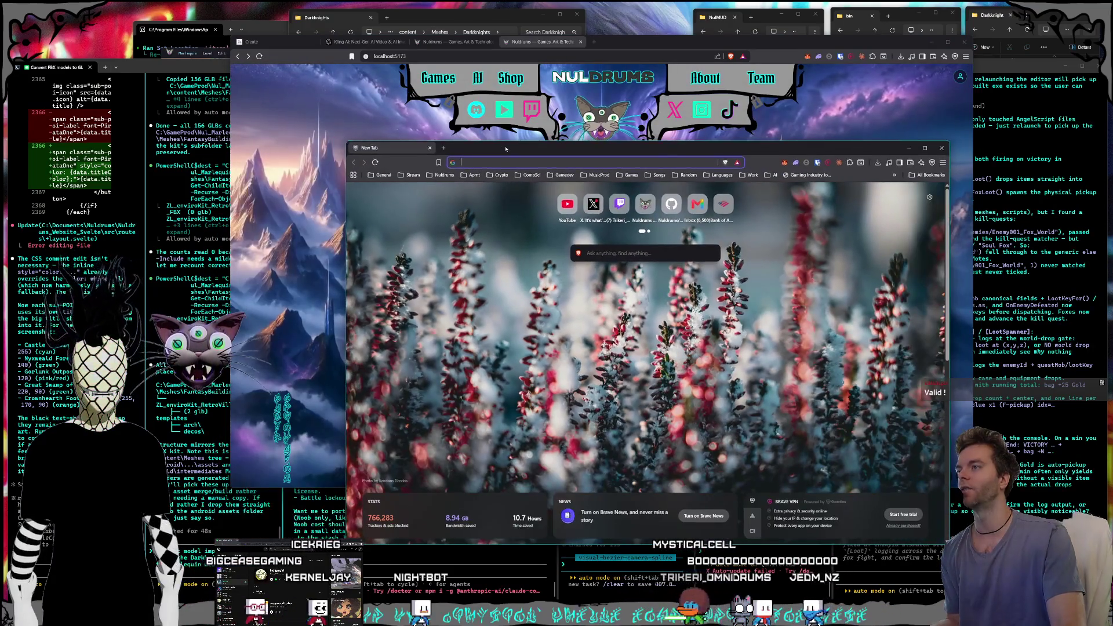
pyautogui.hotkey('ctrl', 'w')
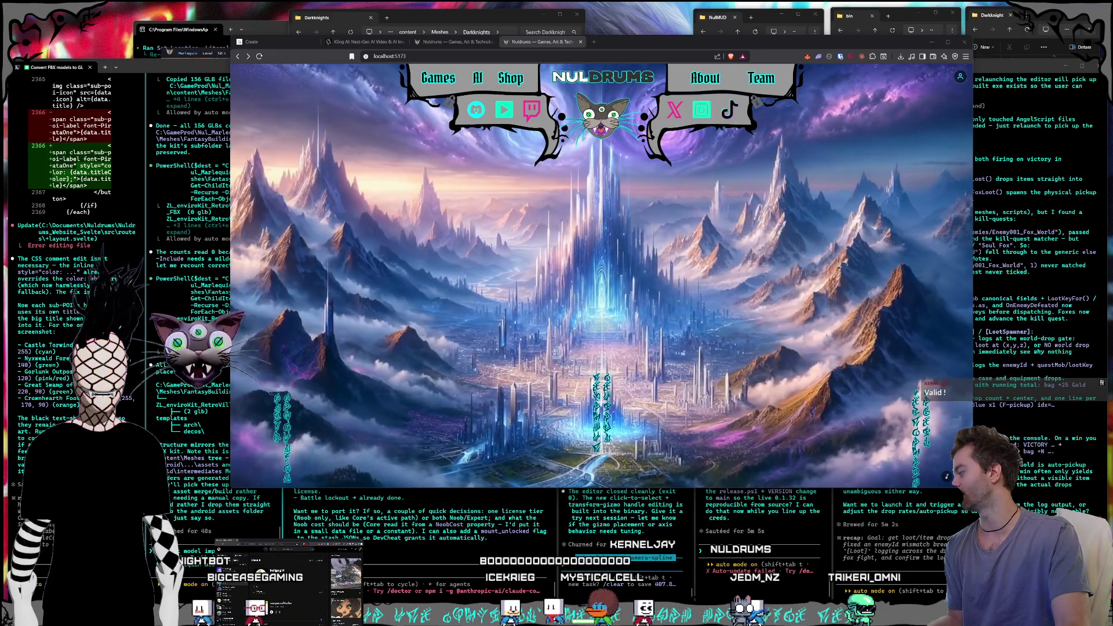
pyautogui.scroll(-5, 454, 446)
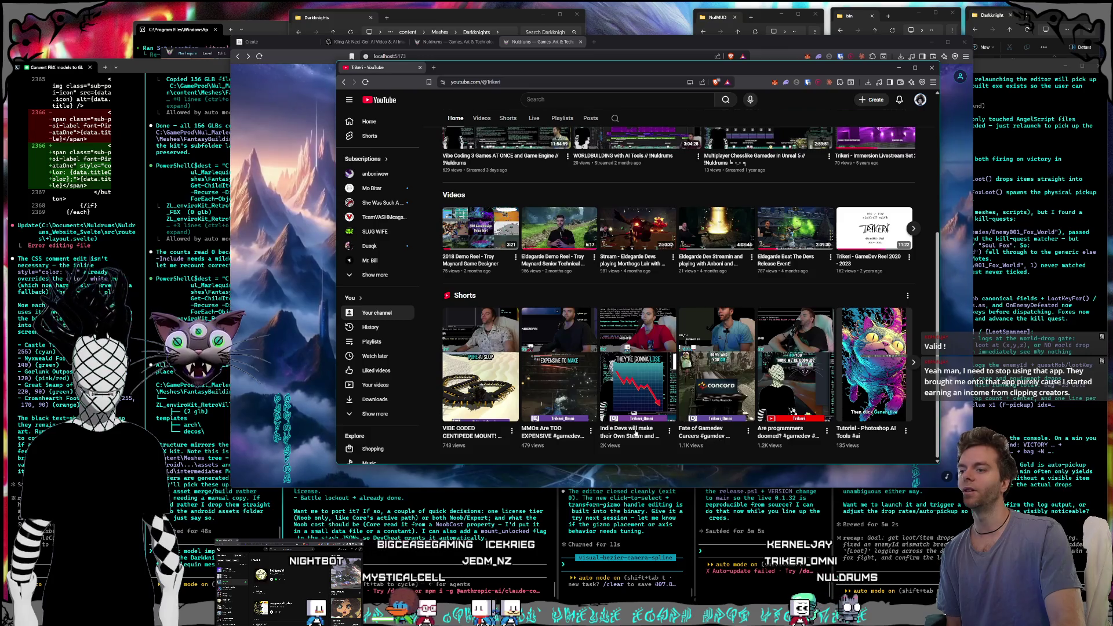
# - Go from the YouTube channel header's Manage videos to YouTube Studio's Channel content Videos list
pyautogui.moveTo(629, 466); pyautogui.dragTo(629, 494)
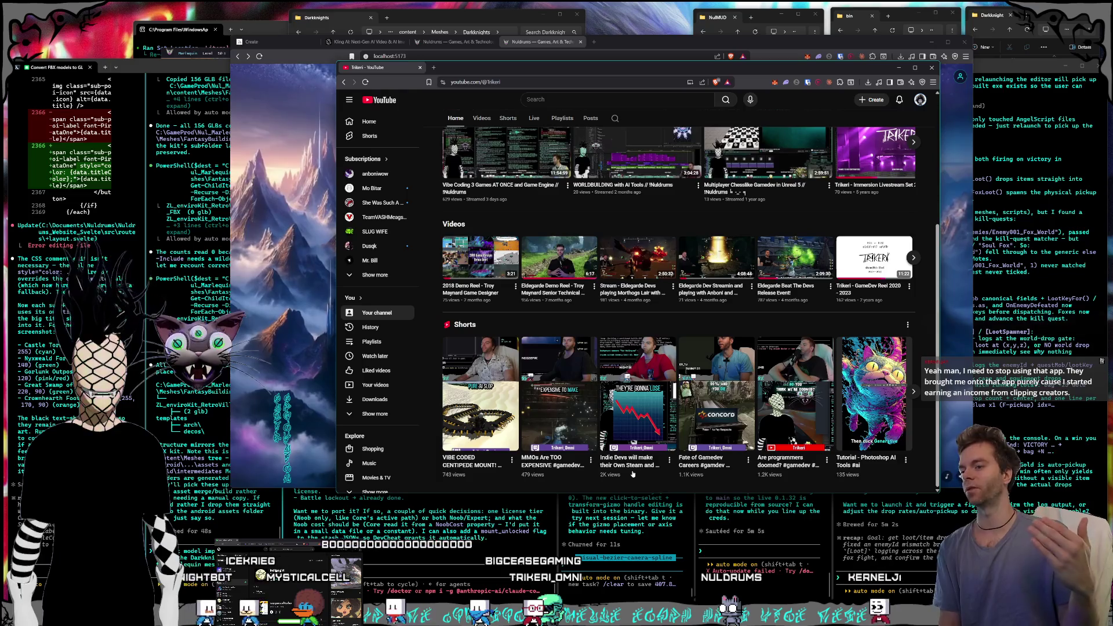
pyautogui.scroll(3, 630, 232)
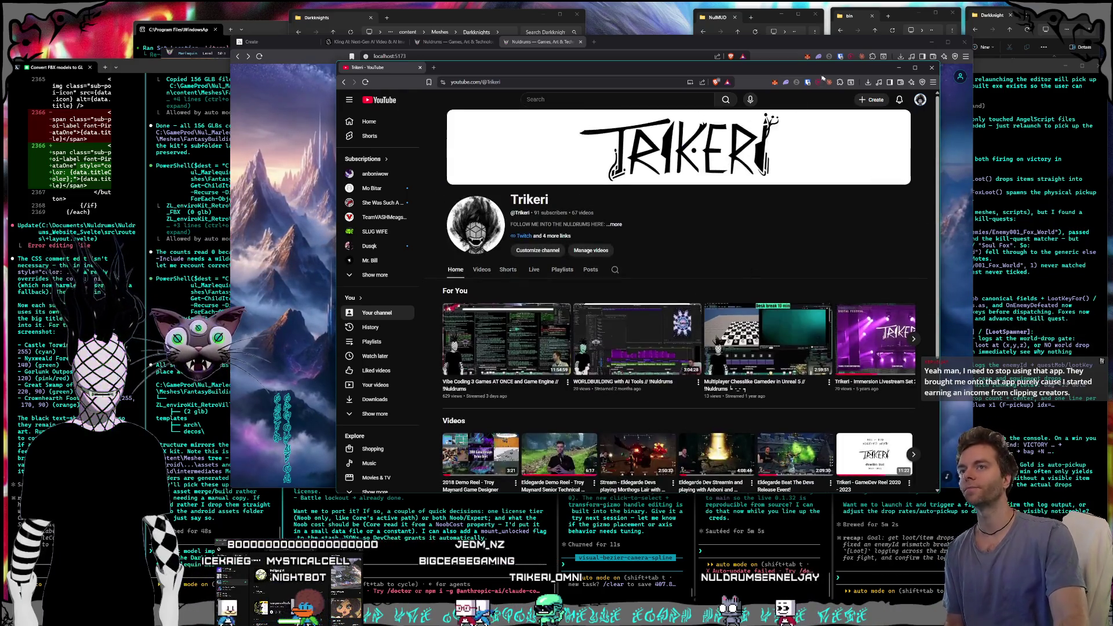
pyautogui.click(590, 250)
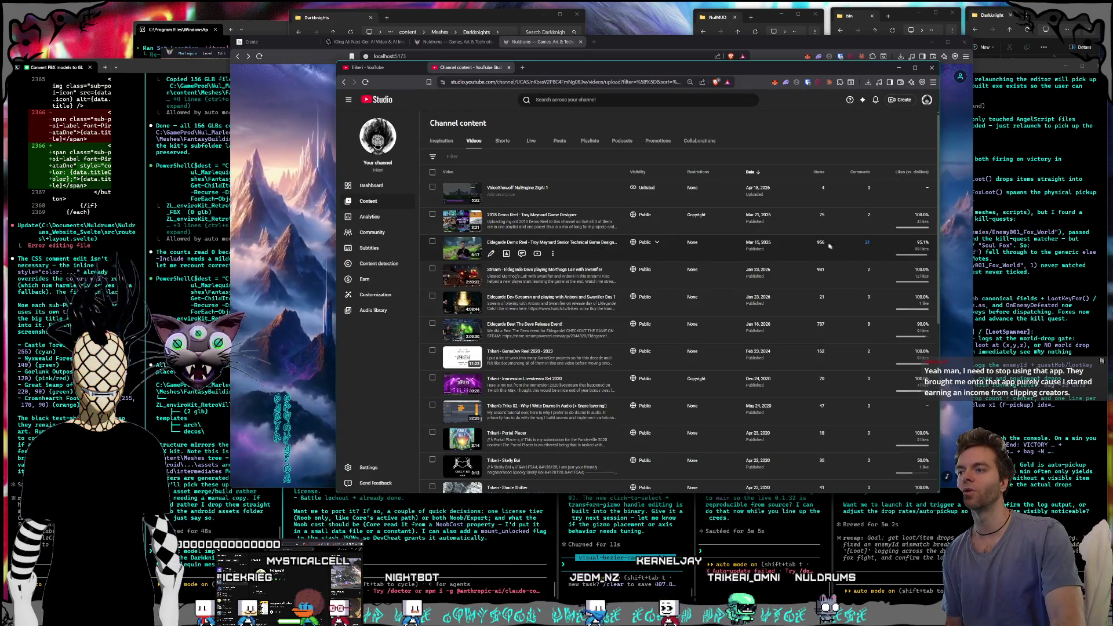
# - Switch Channel content to the Shorts tab, led by 'VIBE CODED CENTIPEDE MOUNT!' with 747 views
pyautogui.click(502, 140)
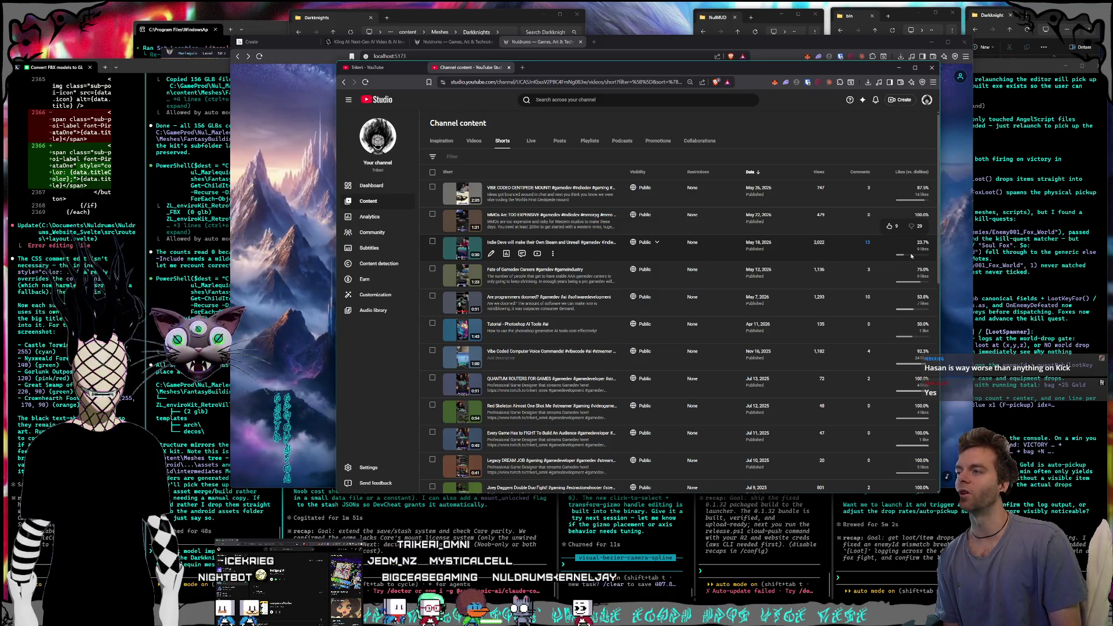
pyautogui.moveTo(685, 67)
pyautogui.mouseDown()
pyautogui.moveTo(652, 81)
pyautogui.moveTo(648, 61)
pyautogui.mouseUp()
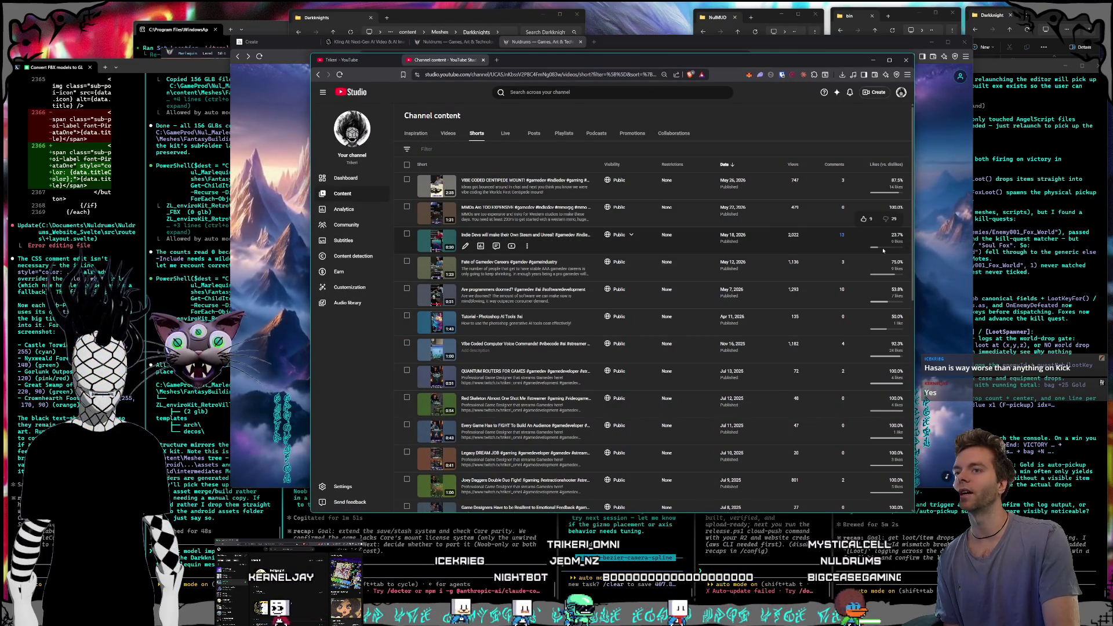
# - Check the Shorts' like ratios, then close the two-tab Studio window, raising the 'Close all tabs?' prompt
pyautogui.moveTo(881, 247)
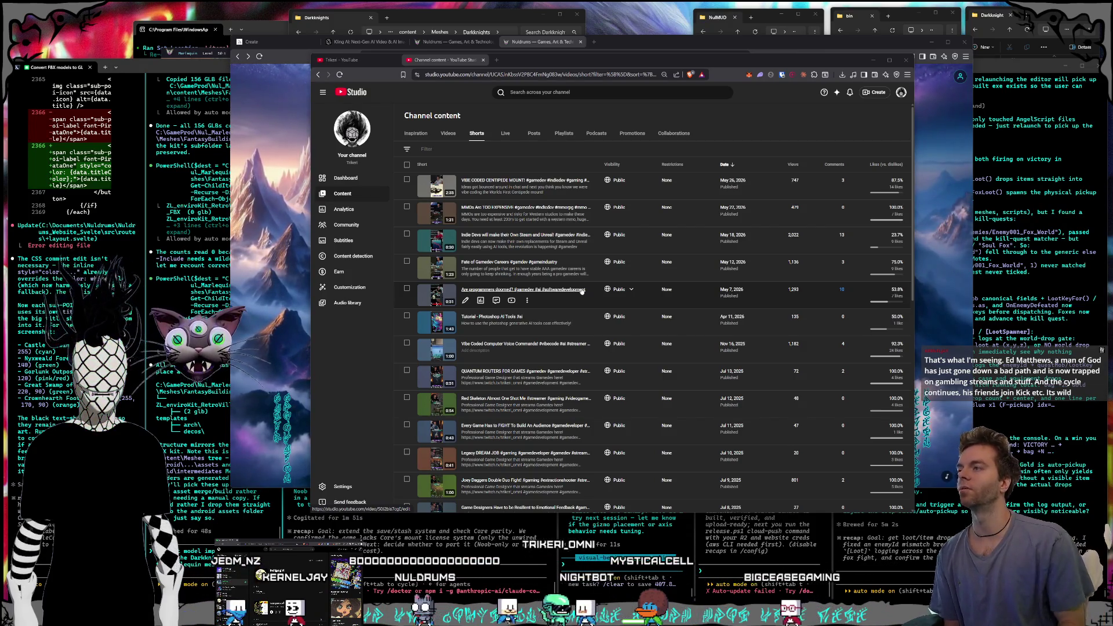
pyautogui.click(546, 65)
pyautogui.moveTo(546, 65); pyautogui.dragTo(545, 63)
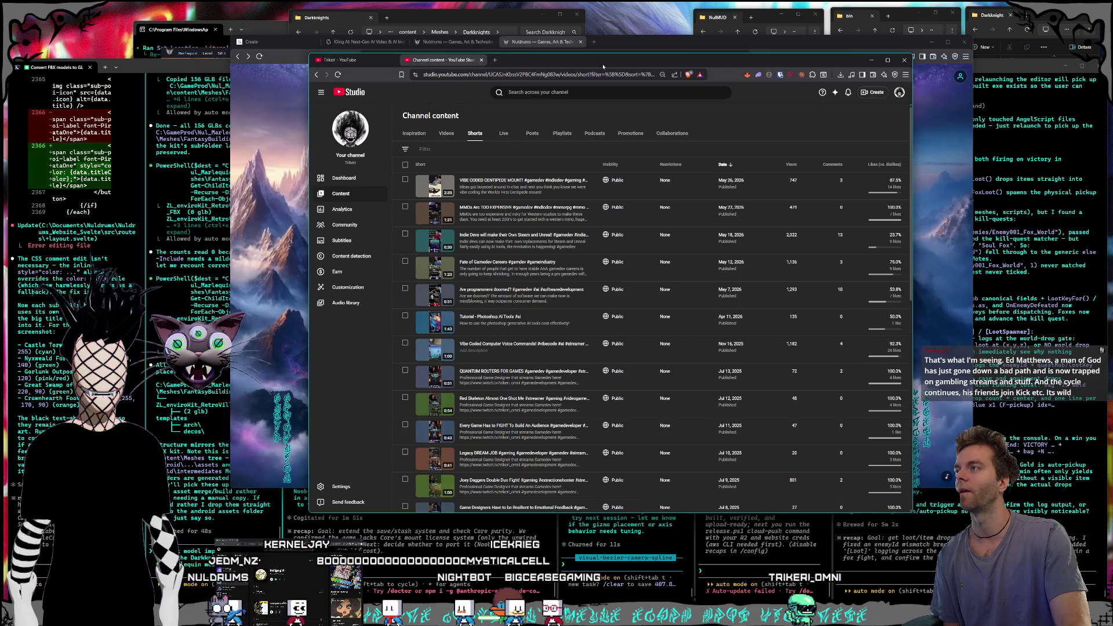
pyautogui.moveTo(603, 67); pyautogui.dragTo(599, 69)
pyautogui.click(900, 65)
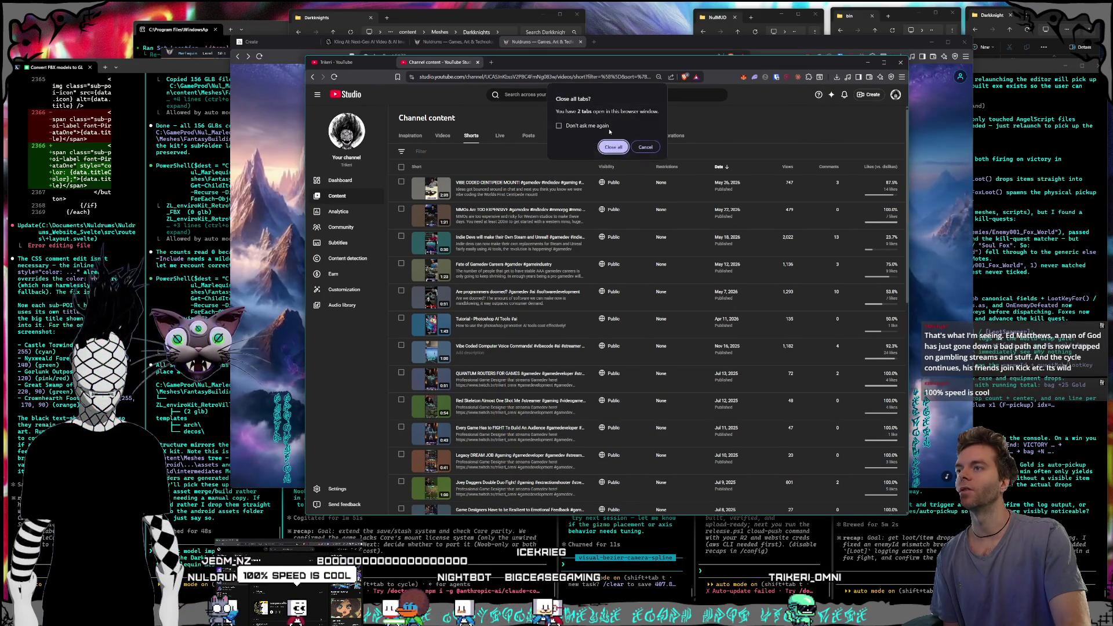
pyautogui.click(649, 144)
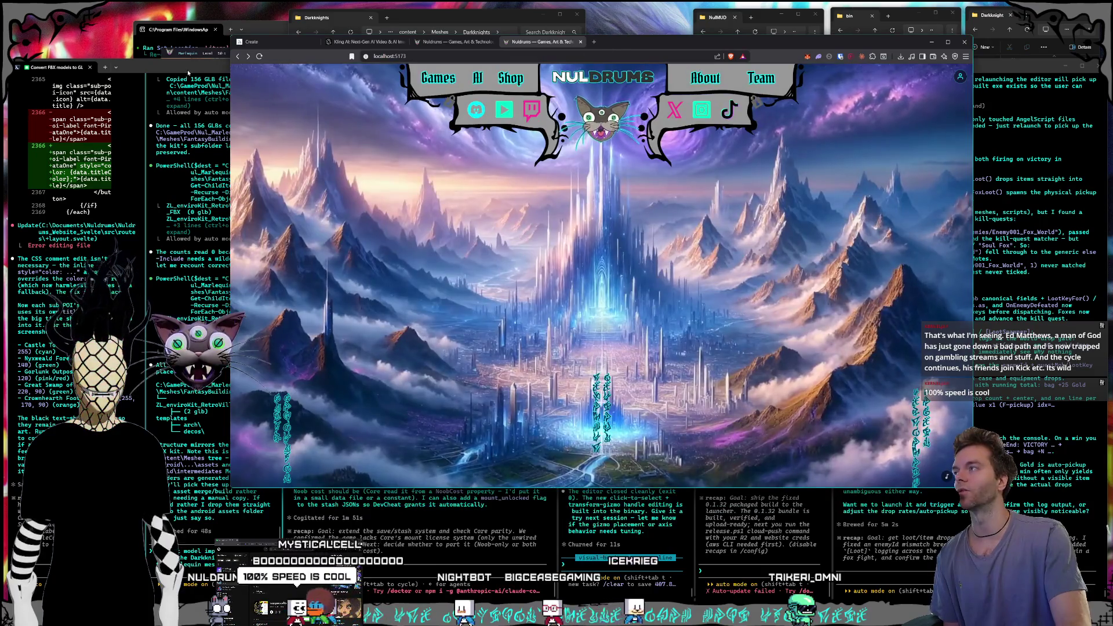
pyautogui.hotkey('alt', 'Tab')
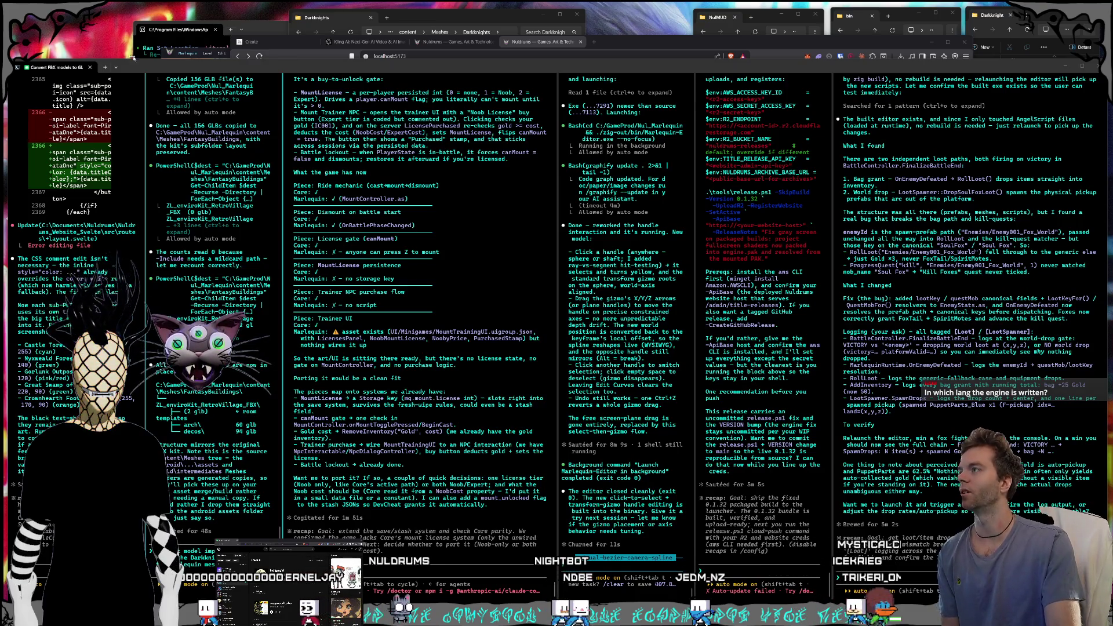
# - Read the agent's tree shadow fix summary, then return to the editor's cobblestone grass path level
pyautogui.click(168, 53)
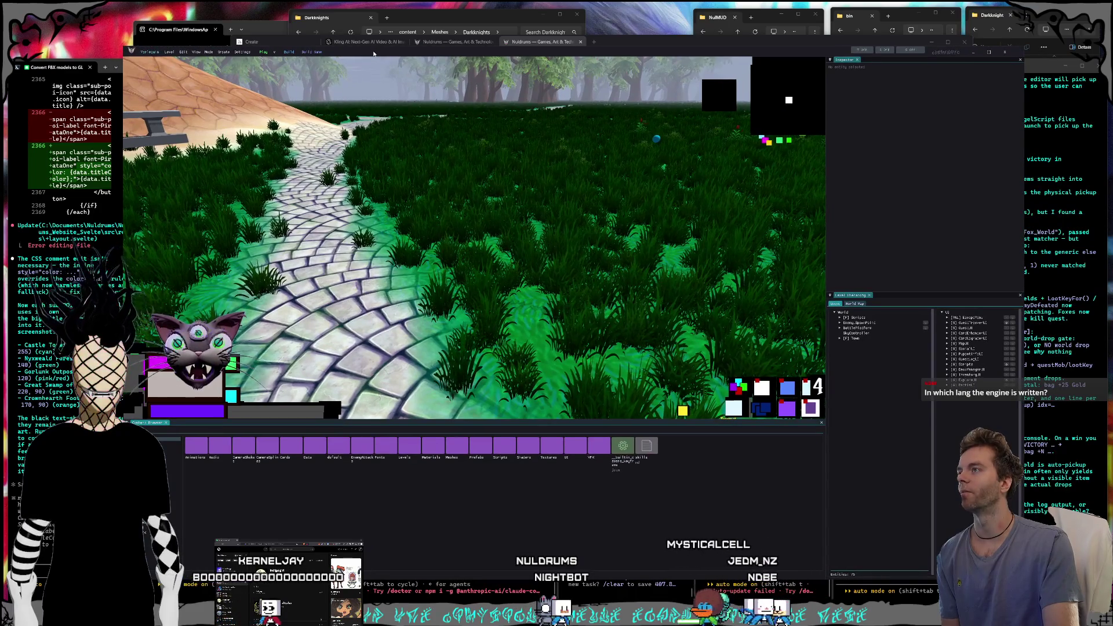
pyautogui.hotkey('alt', 'Tab')
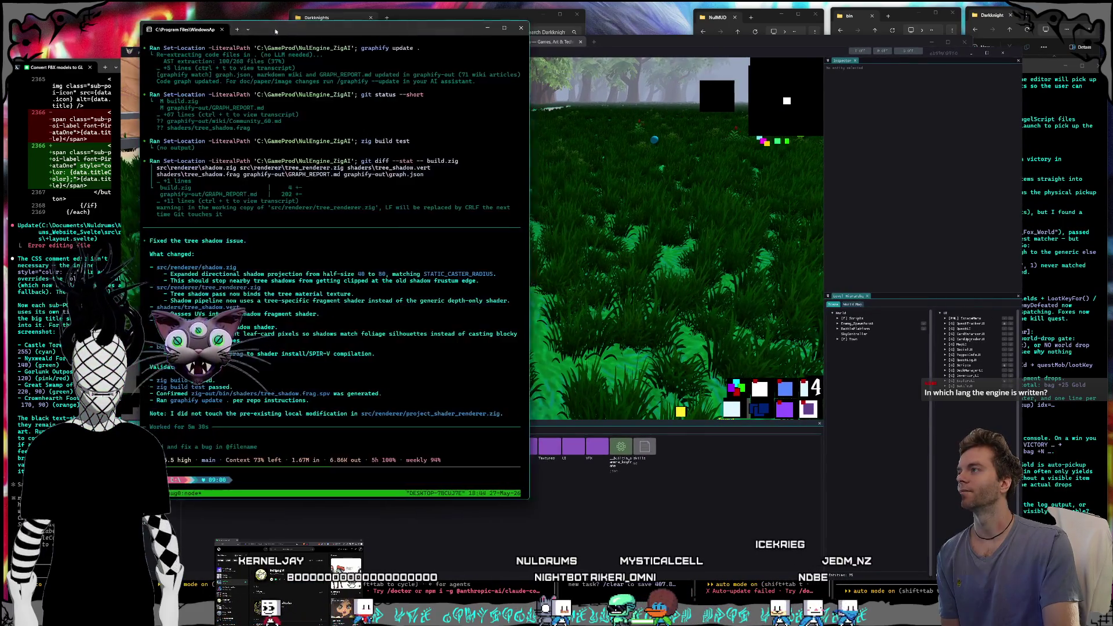
pyautogui.click(667, 47)
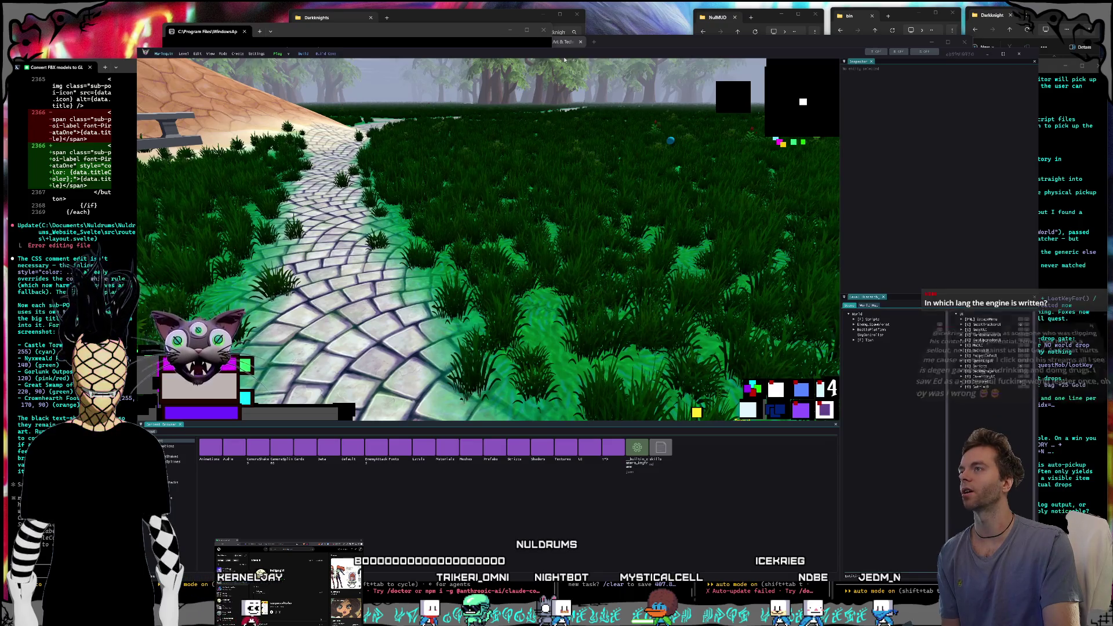
pyautogui.moveTo(476, 55); pyautogui.dragTo(480, 56)
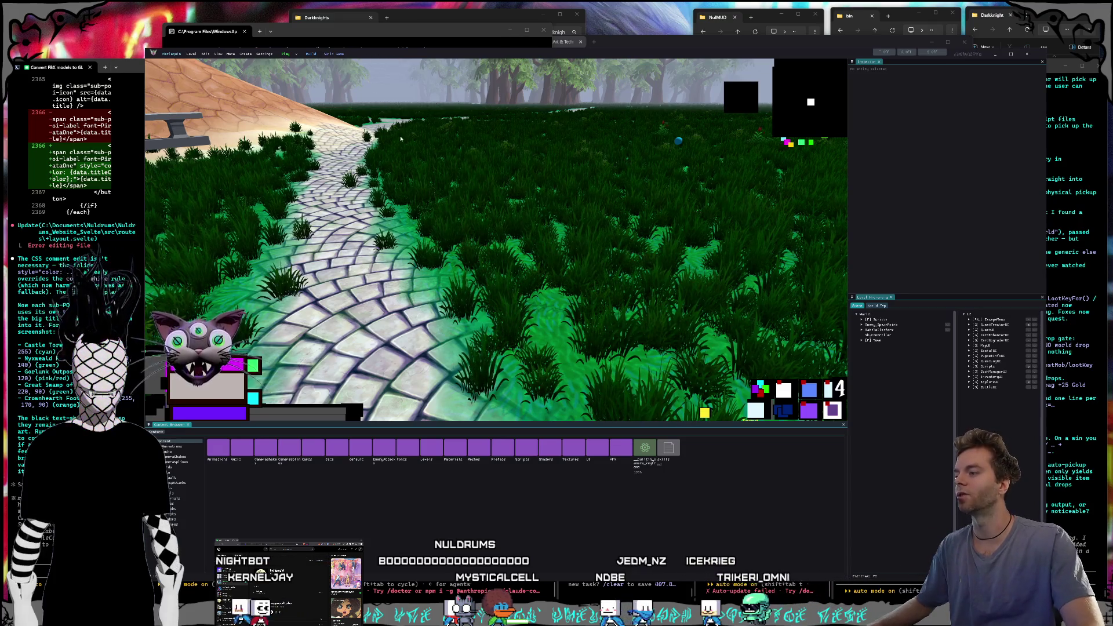
pyautogui.click(284, 53)
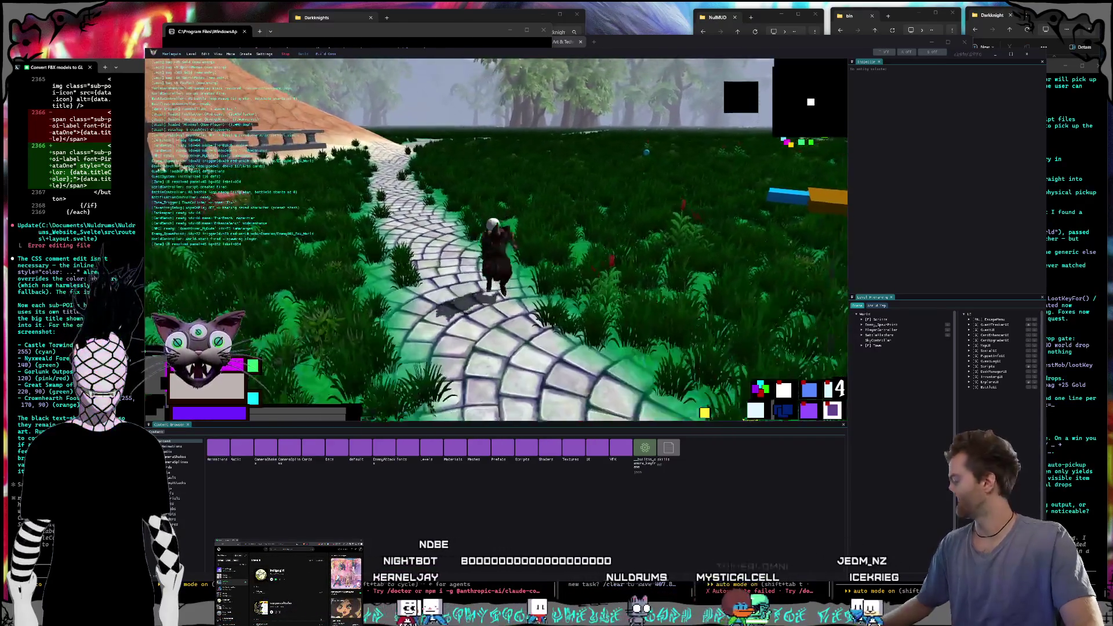
# - Walk the character off the path into the grass and sweep the view across the field
pyautogui.press('s')
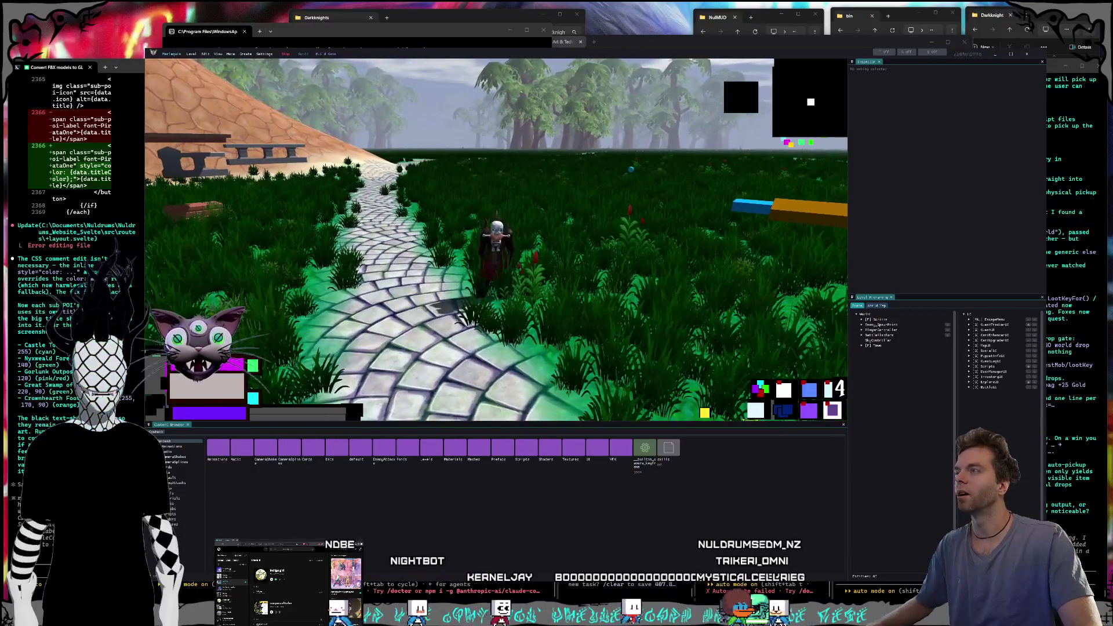
pyautogui.press('w')
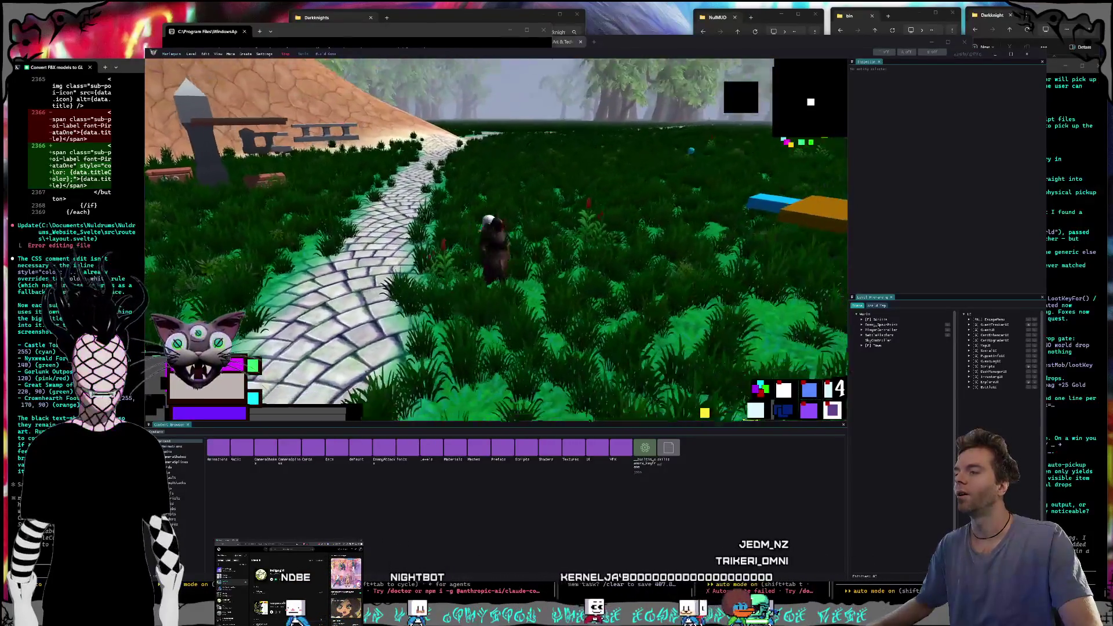
pyautogui.press('s')
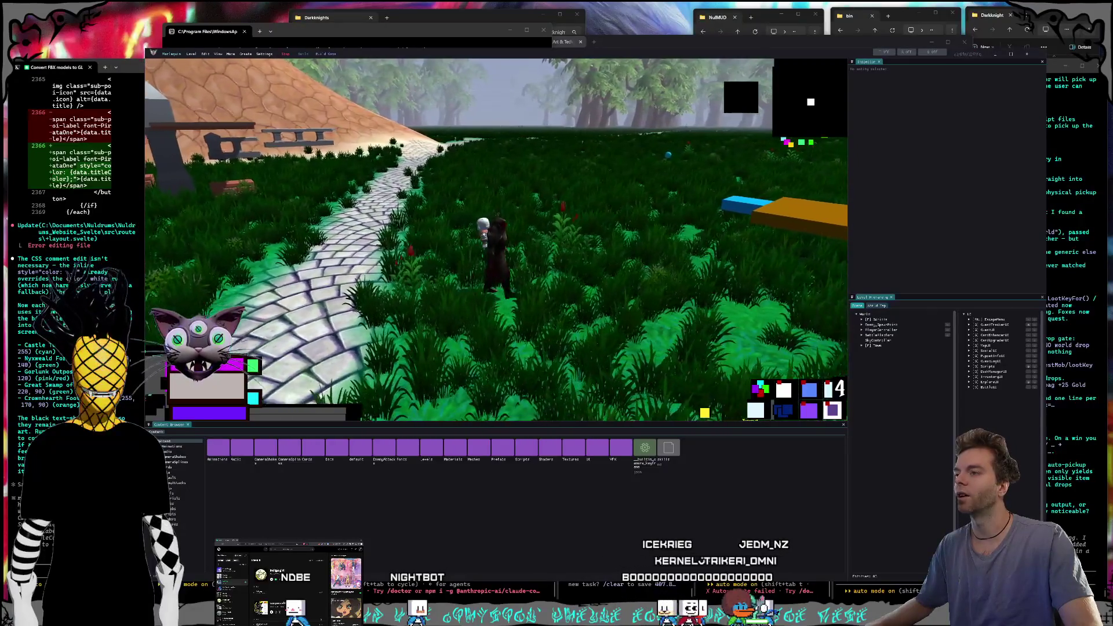
pyautogui.press('d')
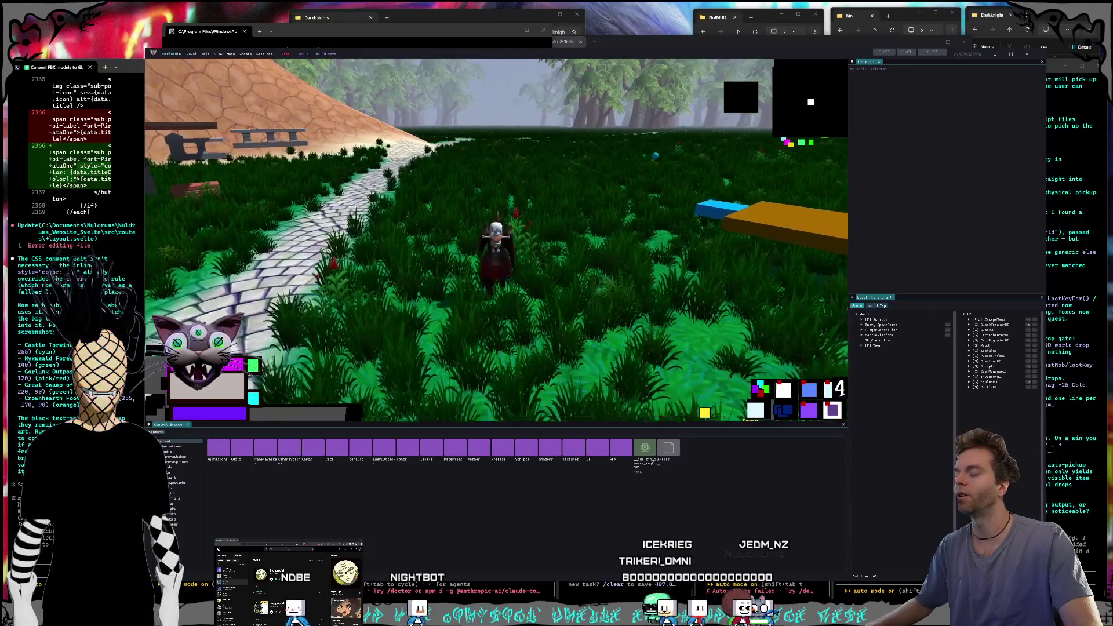
pyautogui.press('a')
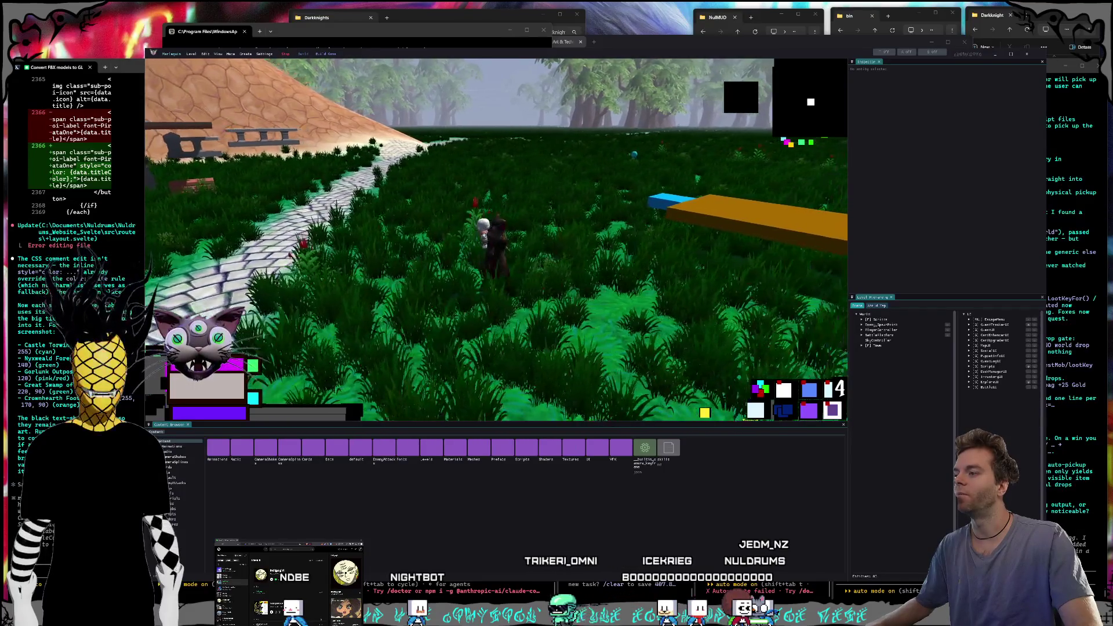
pyautogui.press('a')
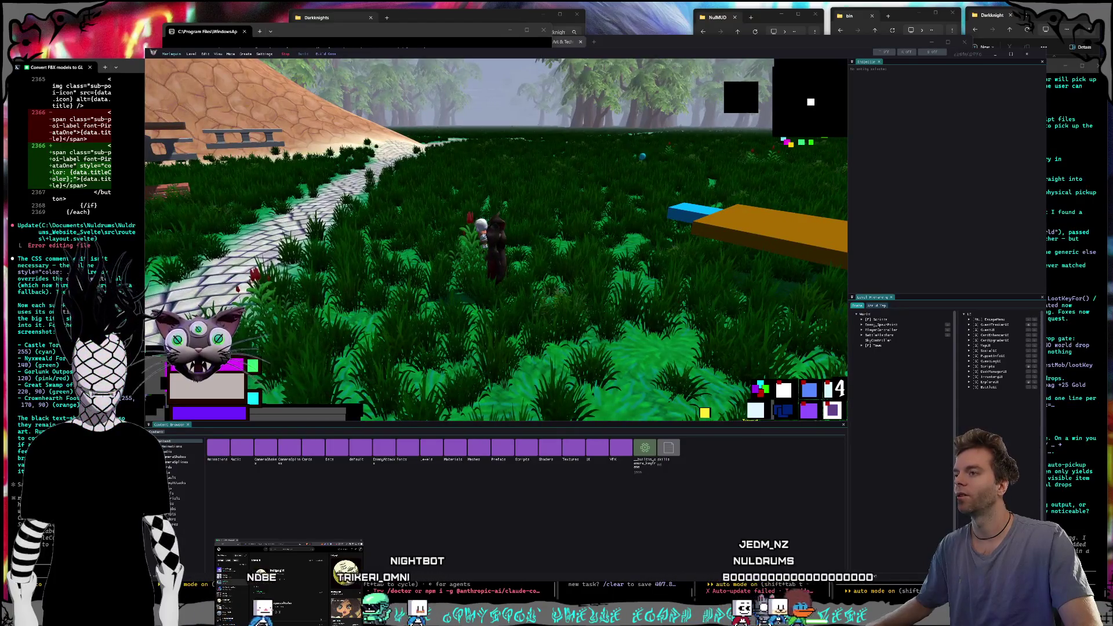
# - Walk the character onto the orange platform, back onto the blue block, then into the grass
pyautogui.press('s')
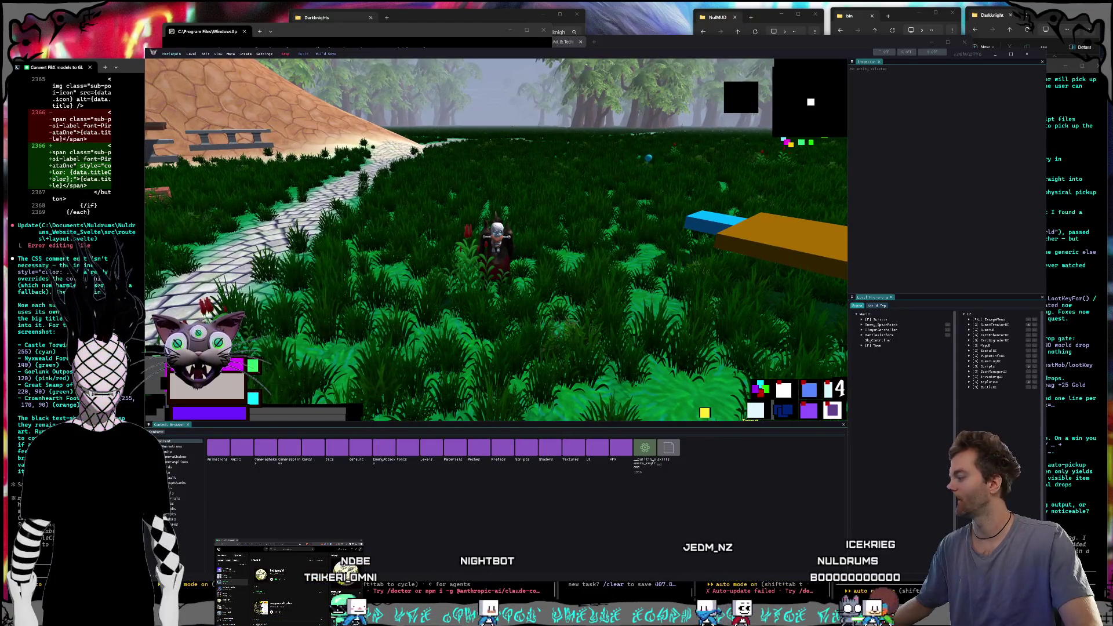
pyautogui.press('d')
pyautogui.press('w')
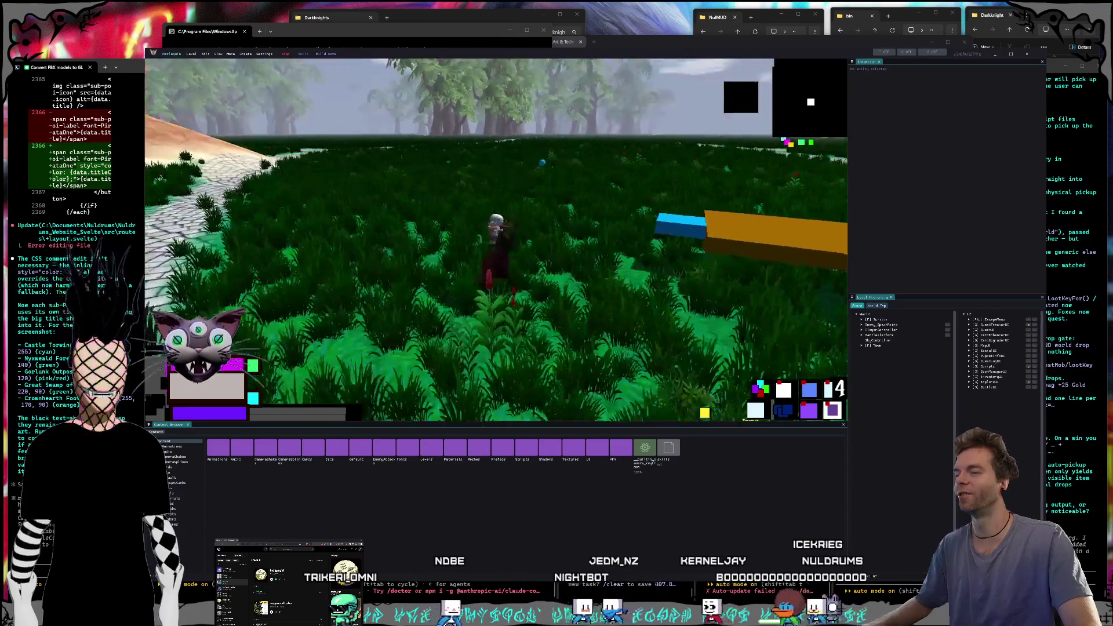
pyautogui.press('s')
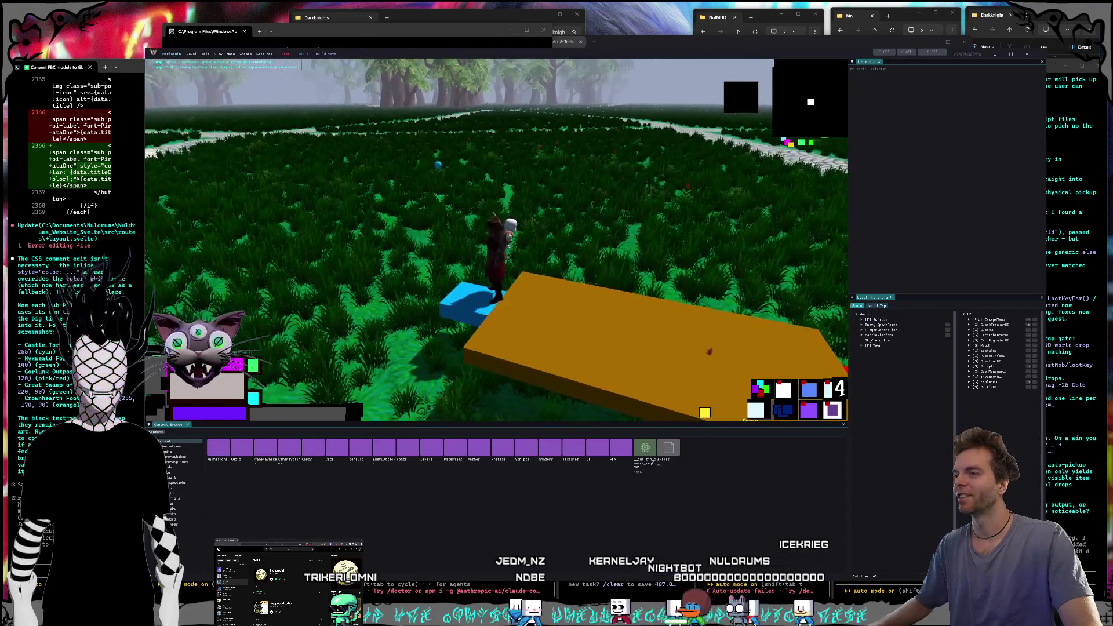
pyautogui.press('a')
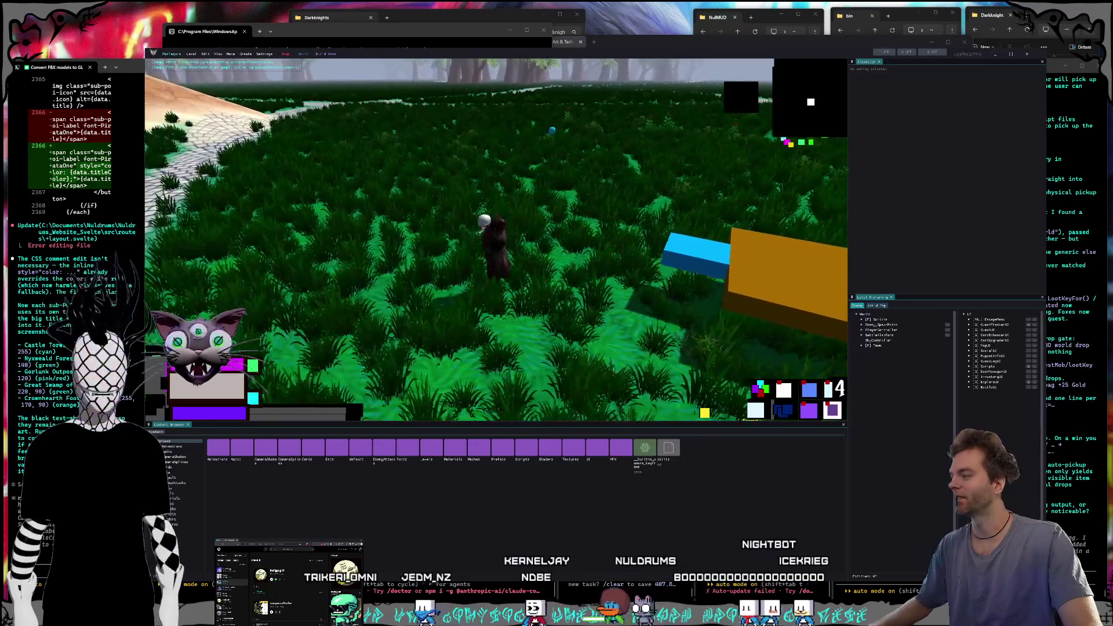
# - Swing the game camera down across the path toward the buildings, then return to the agent terminals
pyautogui.press('super')
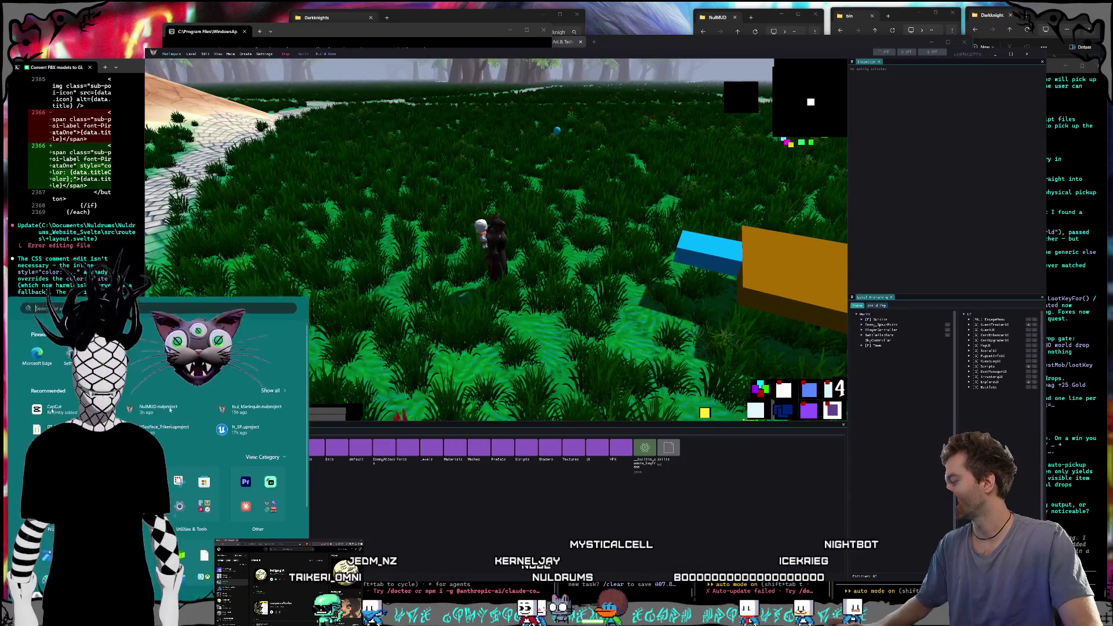
pyautogui.press('Escape')
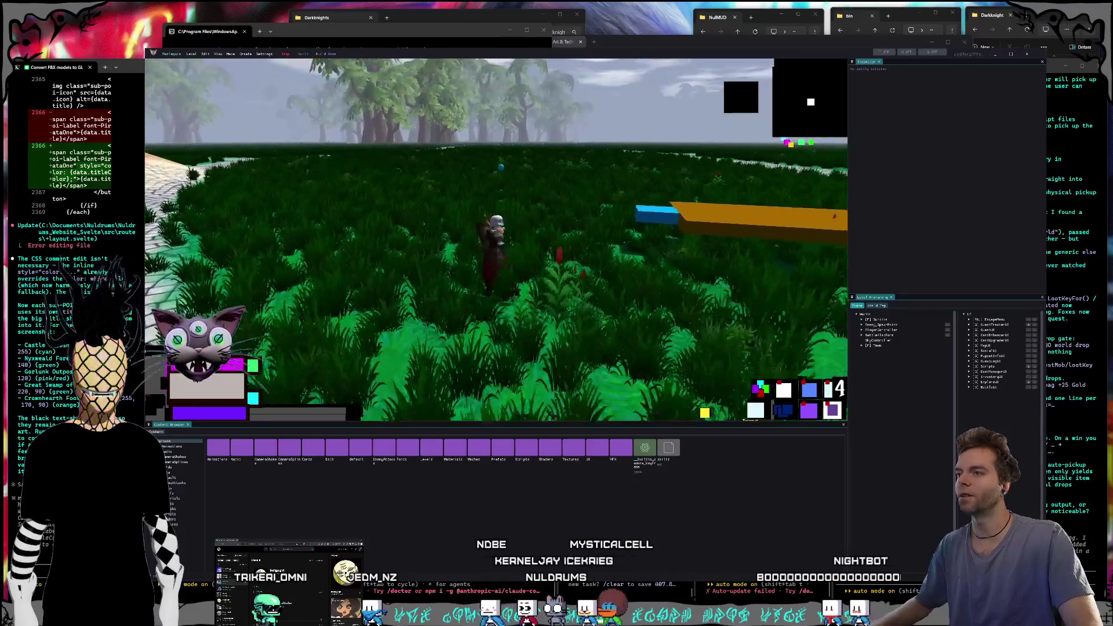
pyautogui.press('super')
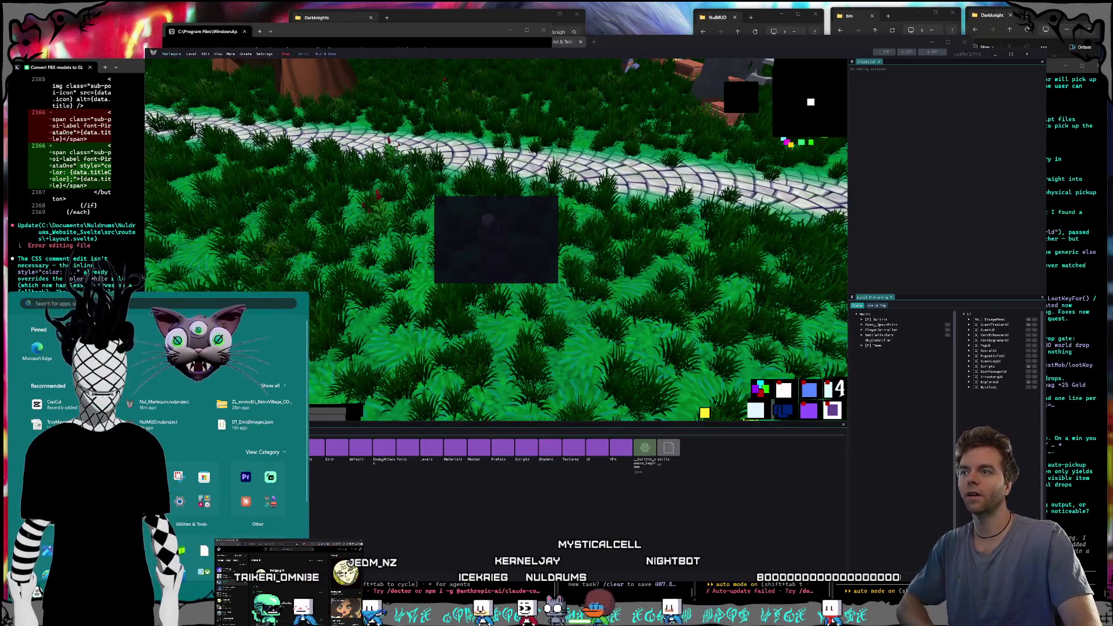
pyautogui.press('super')
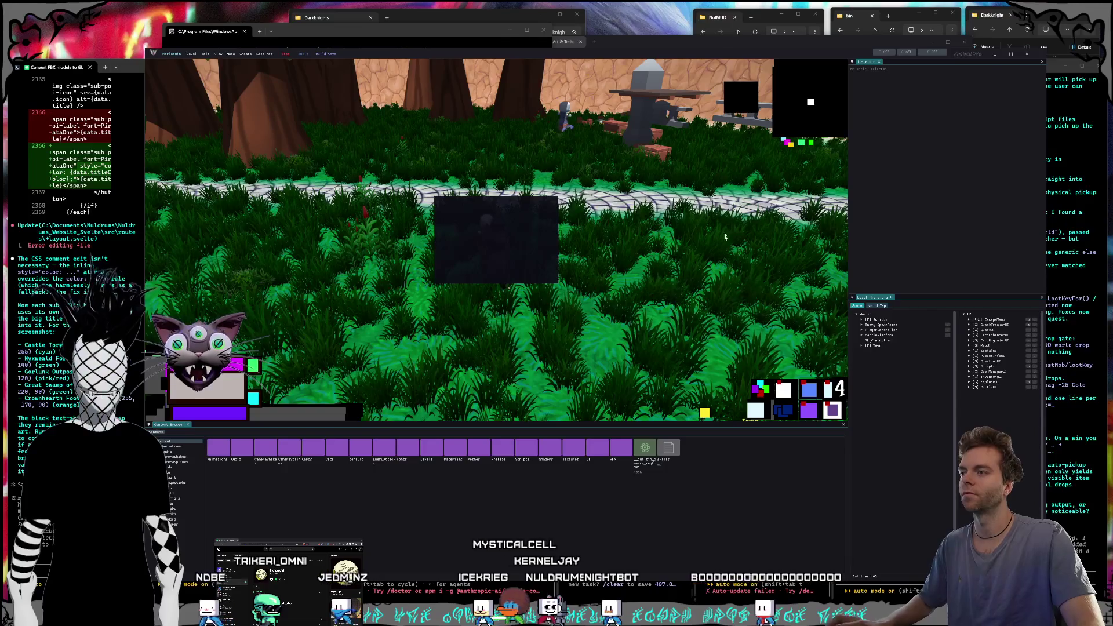
pyautogui.click(1052, 425)
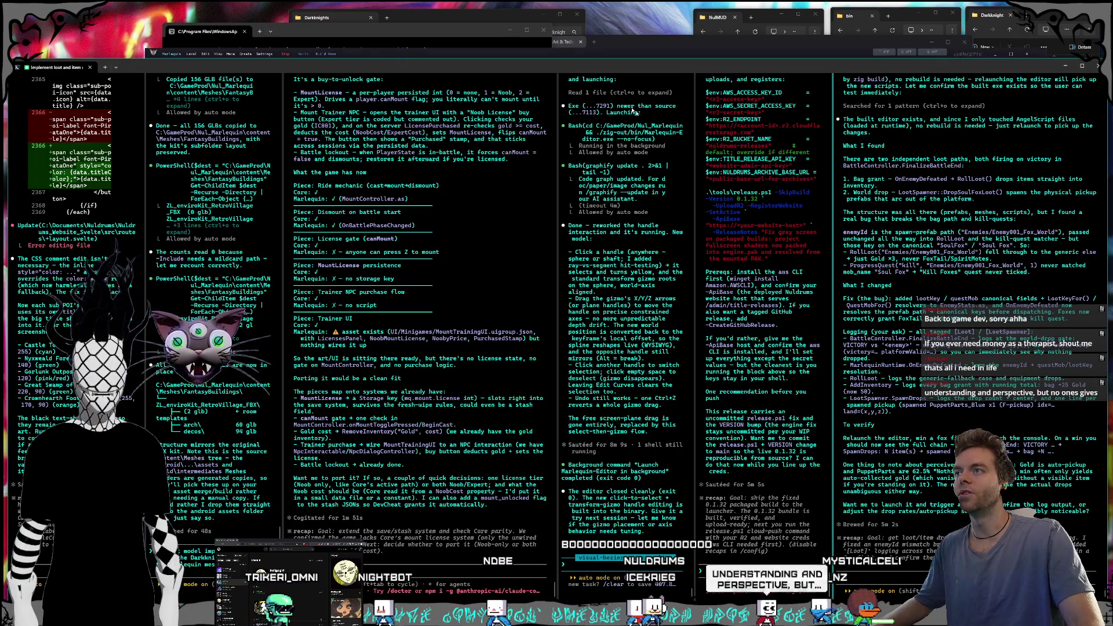
pyautogui.click(620, 55)
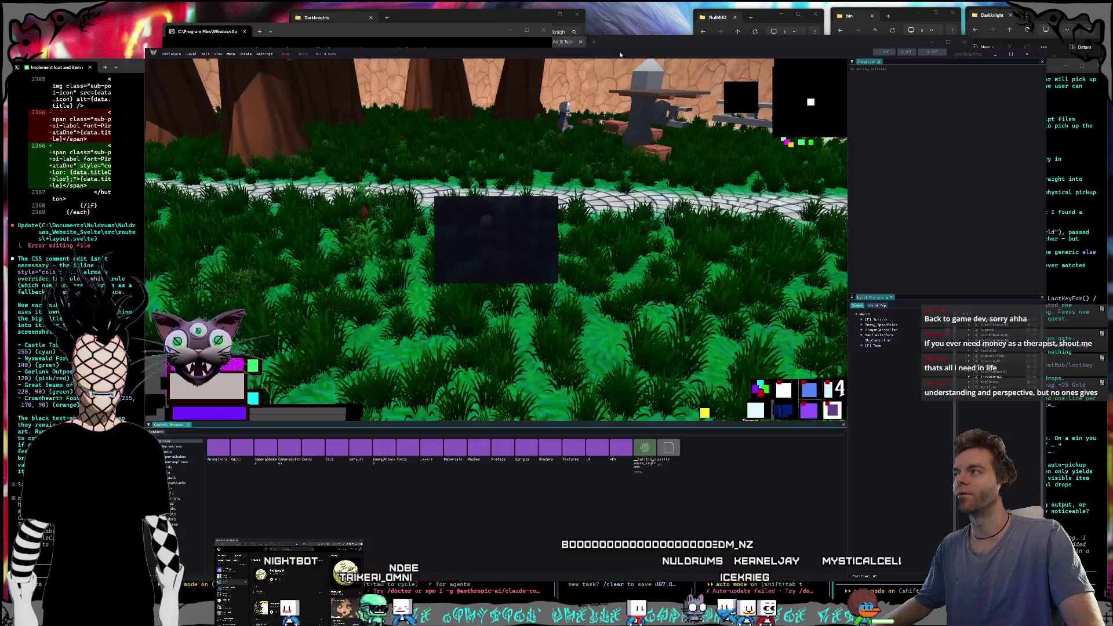
# - Resume the running game and walk forward through the fog into the Soul Fox to start combat
pyautogui.click(509, 180)
pyautogui.press('w')
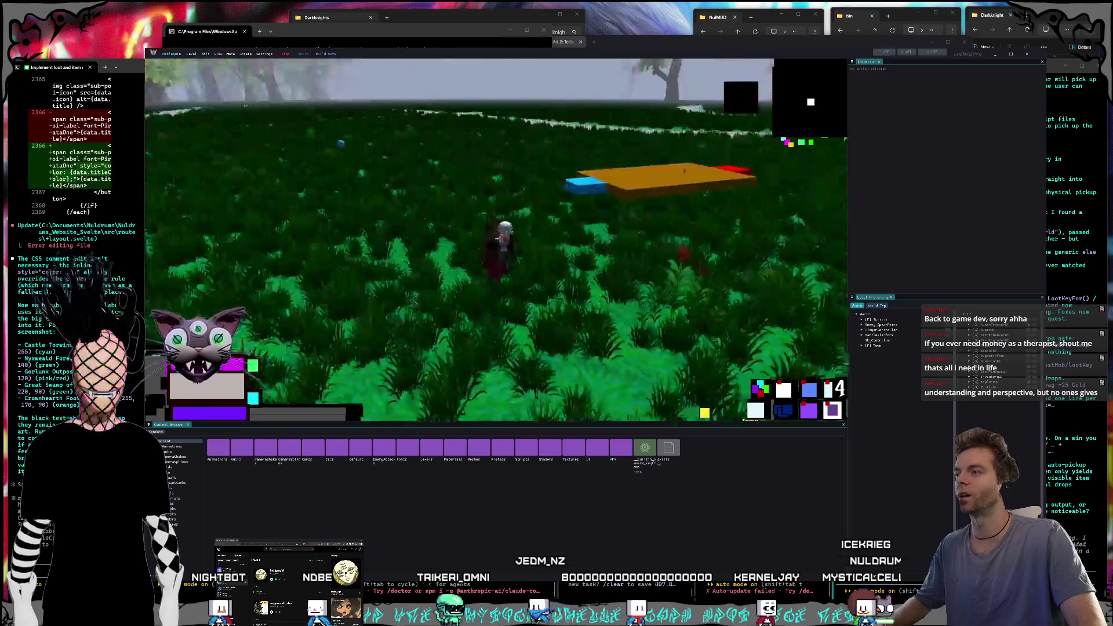
pyautogui.press('w')
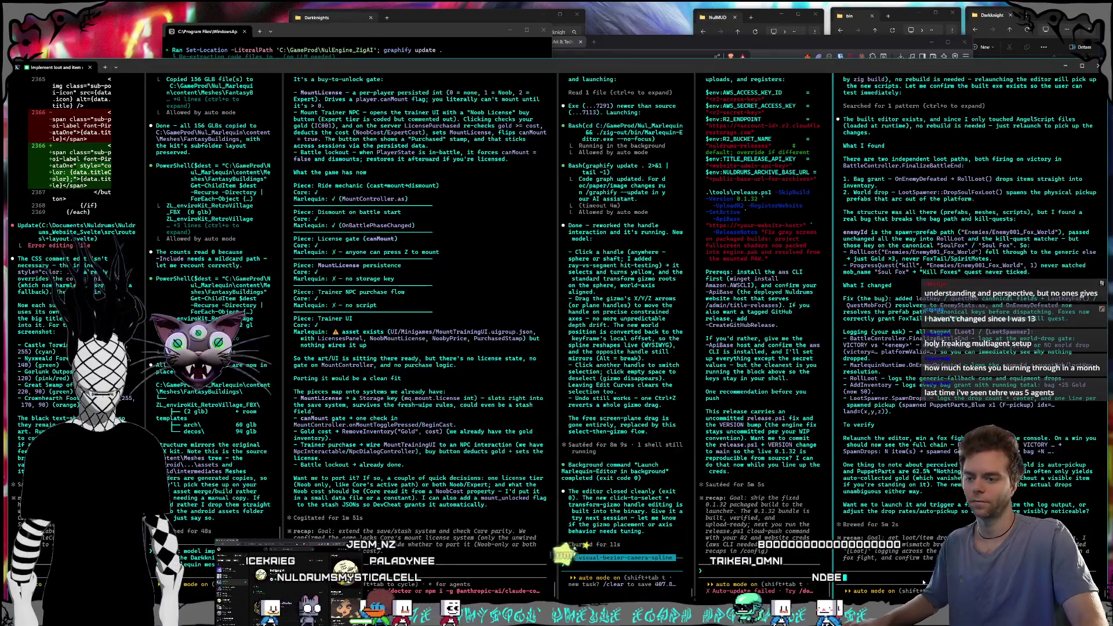
# - Paste the battle-result screenshot and dictate the BattleController.cs victory-recording bug to the agent
pyautogui.hotkey('ctrl', 'v')
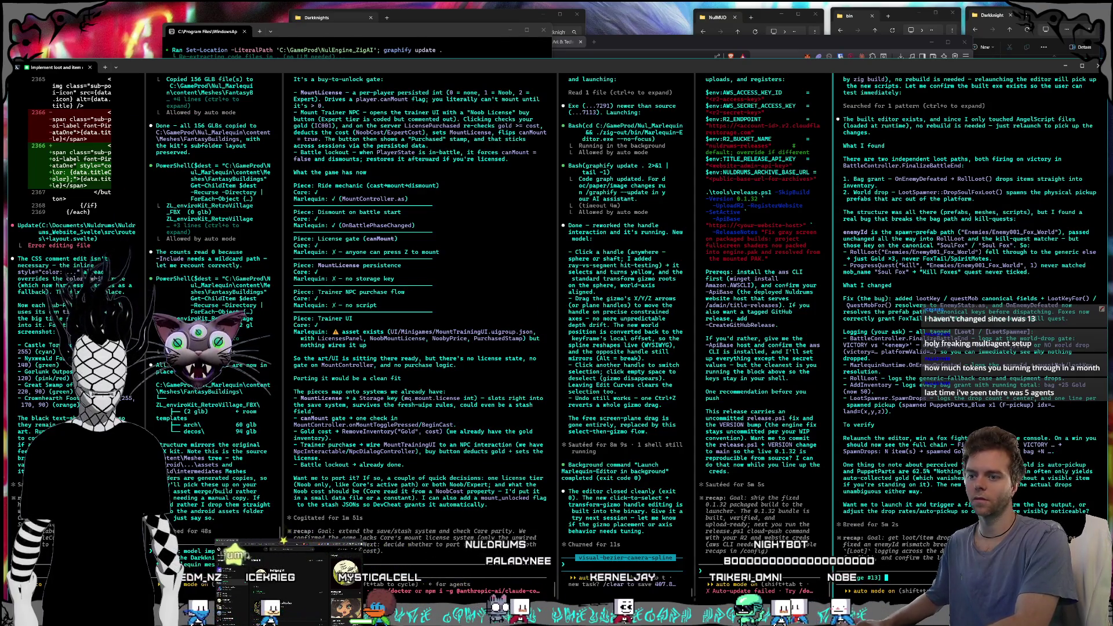
pyautogui.press('super+h')
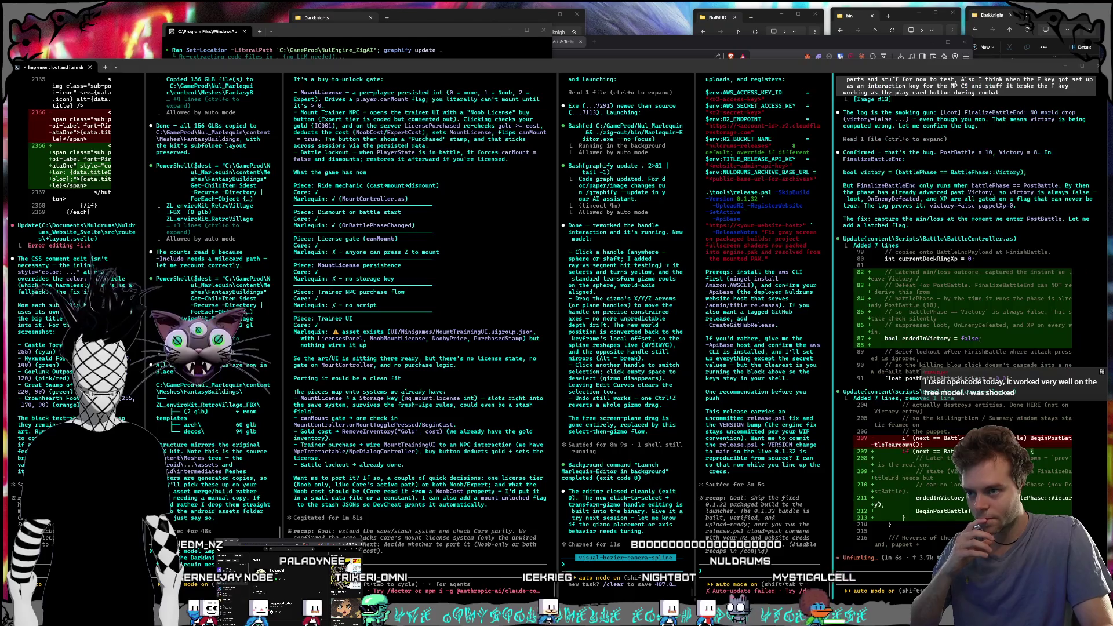
pyautogui.click(794, 555)
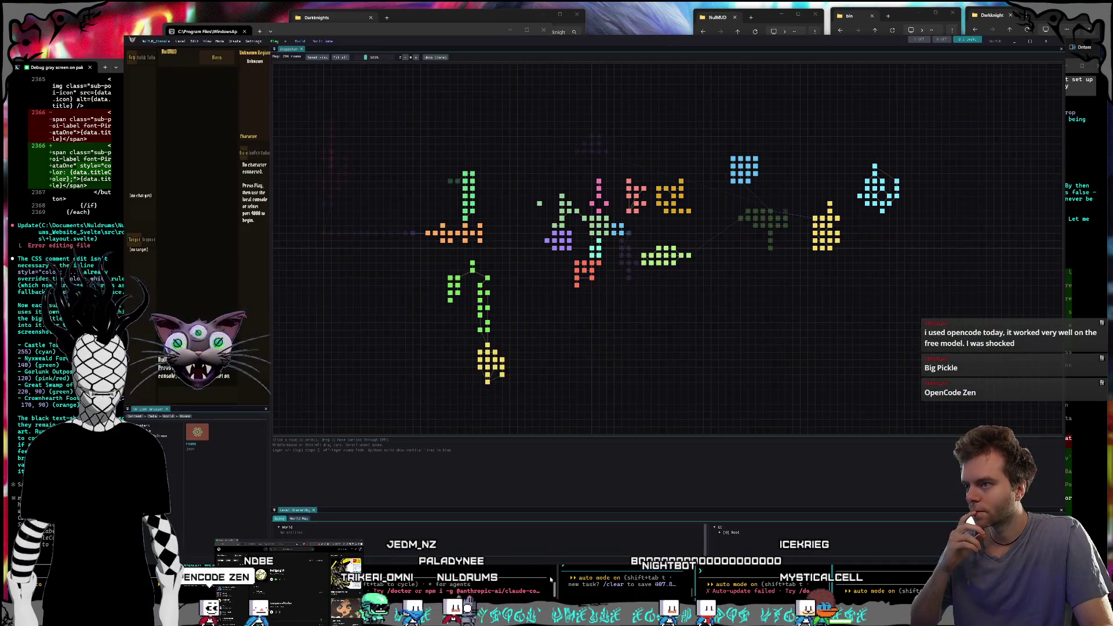
pyautogui.click(556, 574)
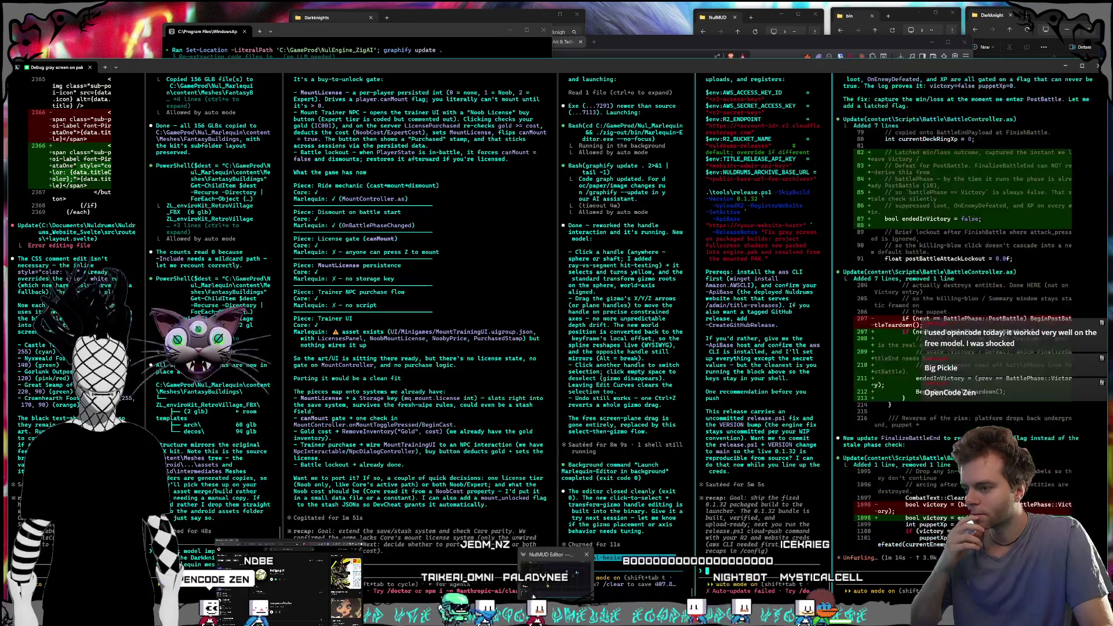
pyautogui.click(547, 587)
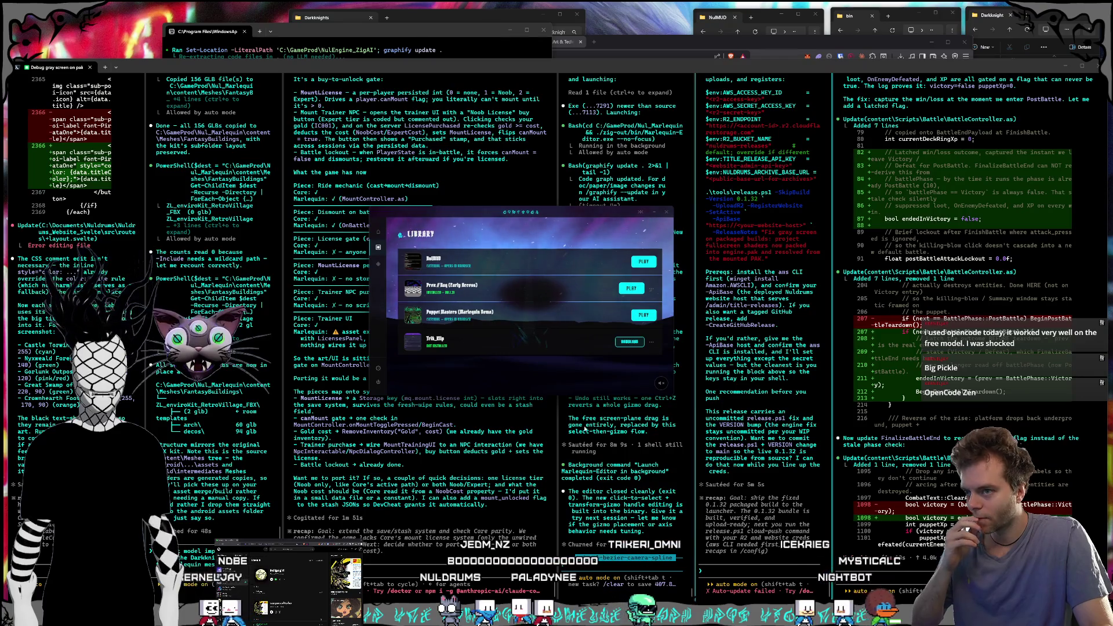
pyautogui.click(586, 427)
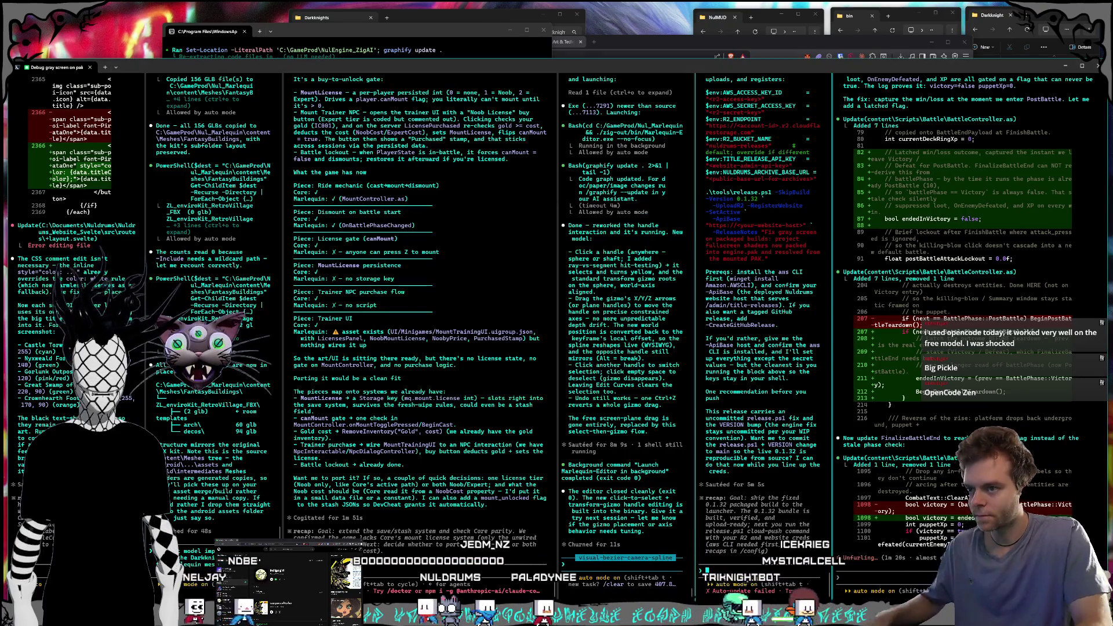
# - Send 'yeah commit so i can download and launch from the launcher' to have the agent commit for the launcher
pyautogui.write('yeah co')
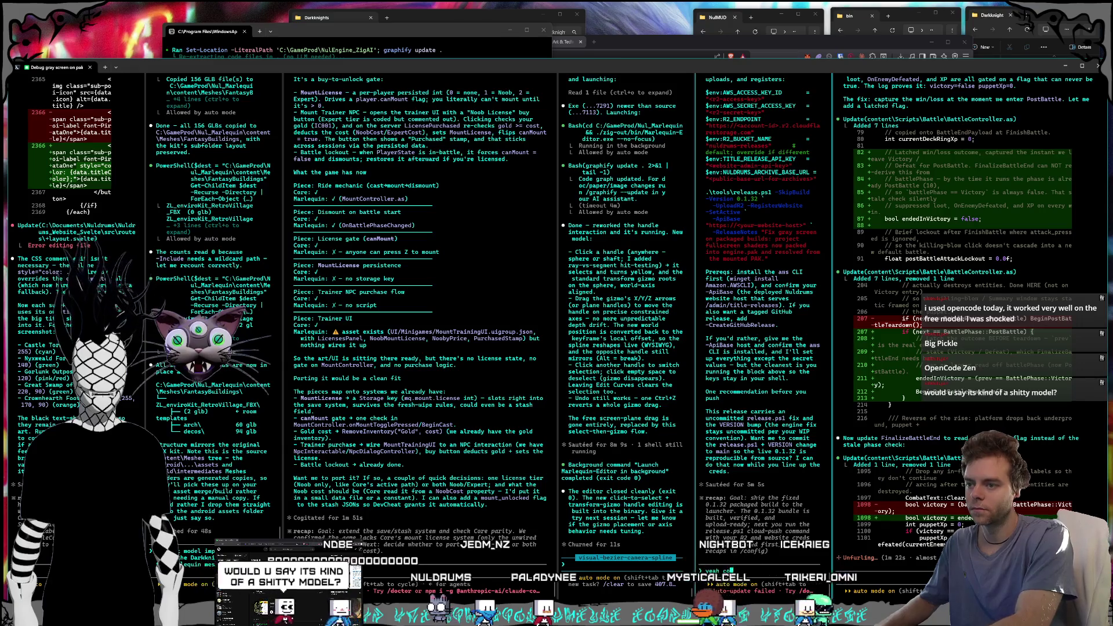
pyautogui.write('mmit so i can download and launch from the launcher')
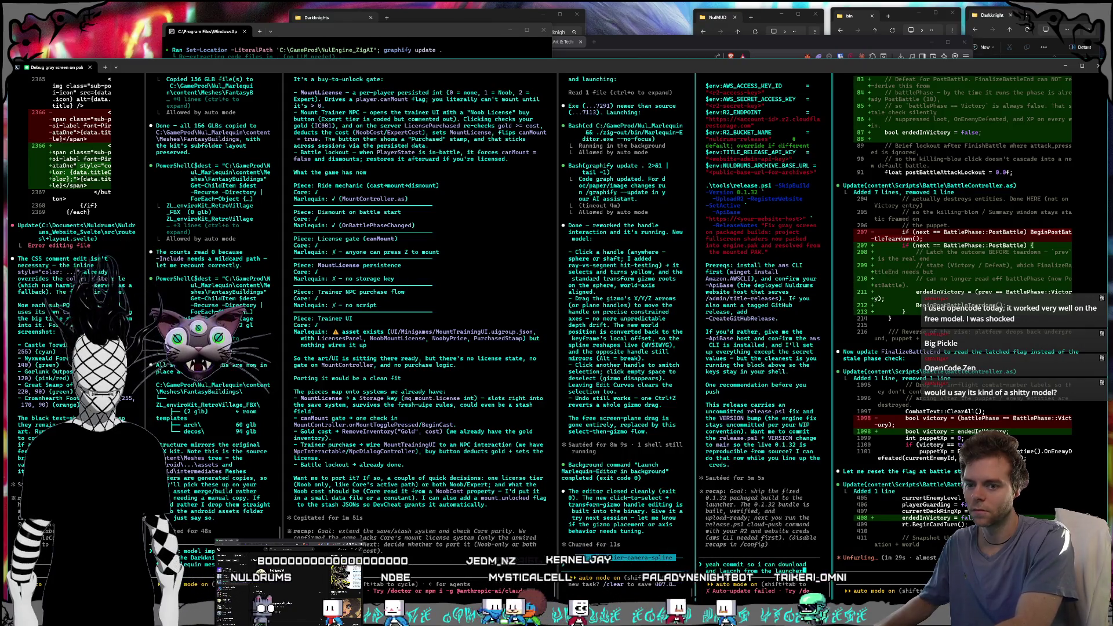
pyautogui.press('Return')
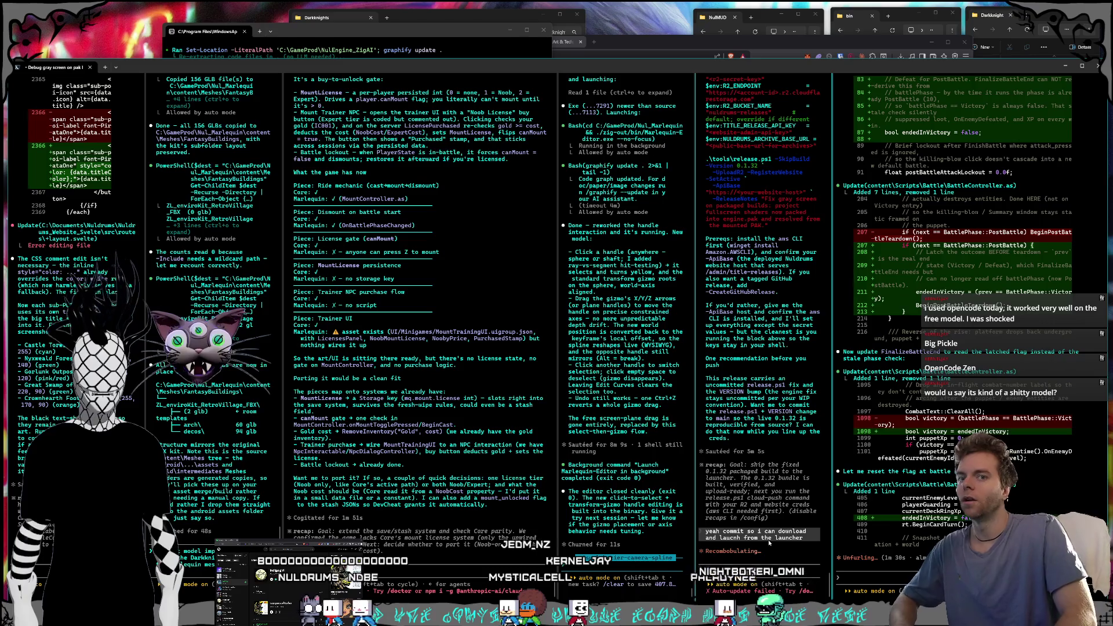
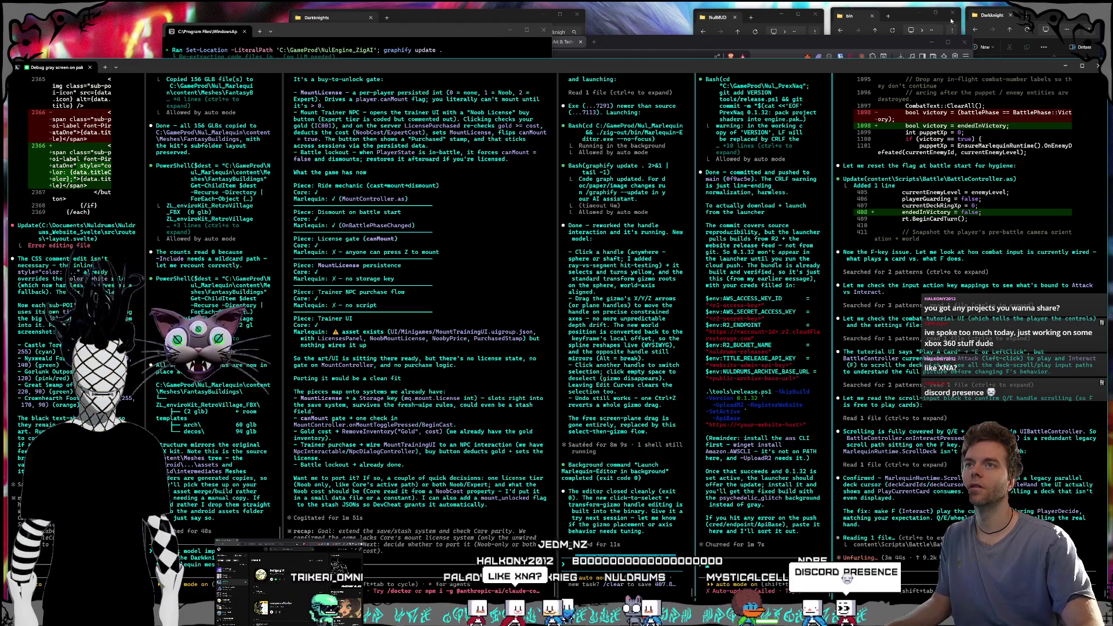
# - Browse File Explorer up from the Darknight meshes folder to the Nul_Marlequin project folder
pyautogui.click(1044, 16)
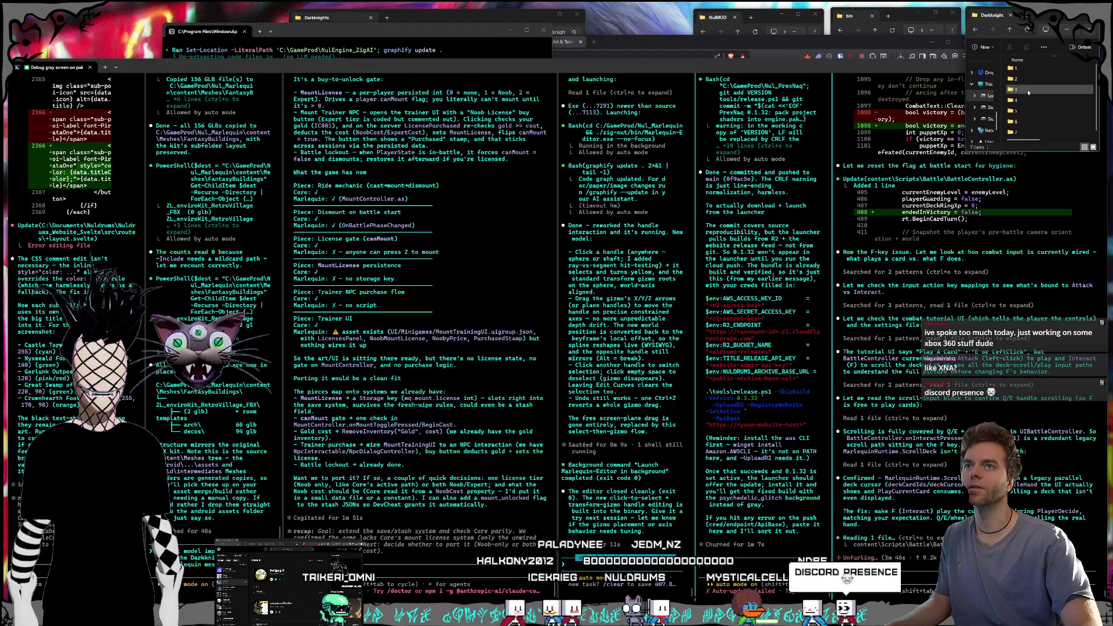
pyautogui.click(1011, 31)
pyautogui.hotkey('alt', 'Up')
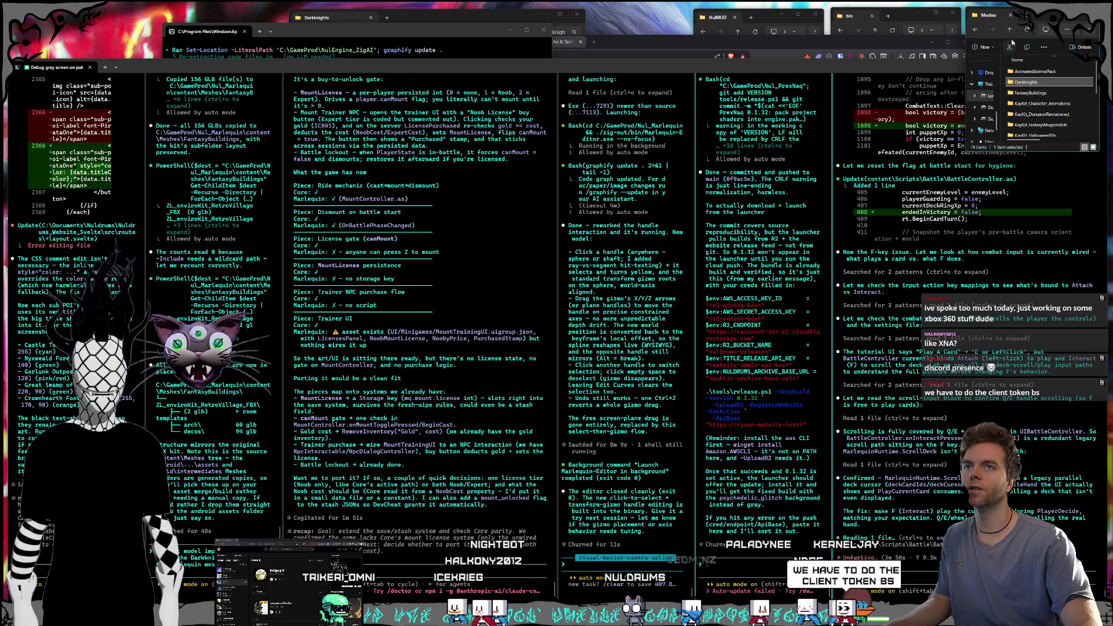
pyautogui.scroll(-2, 1033, 92)
pyautogui.scroll(5, 1034, 91)
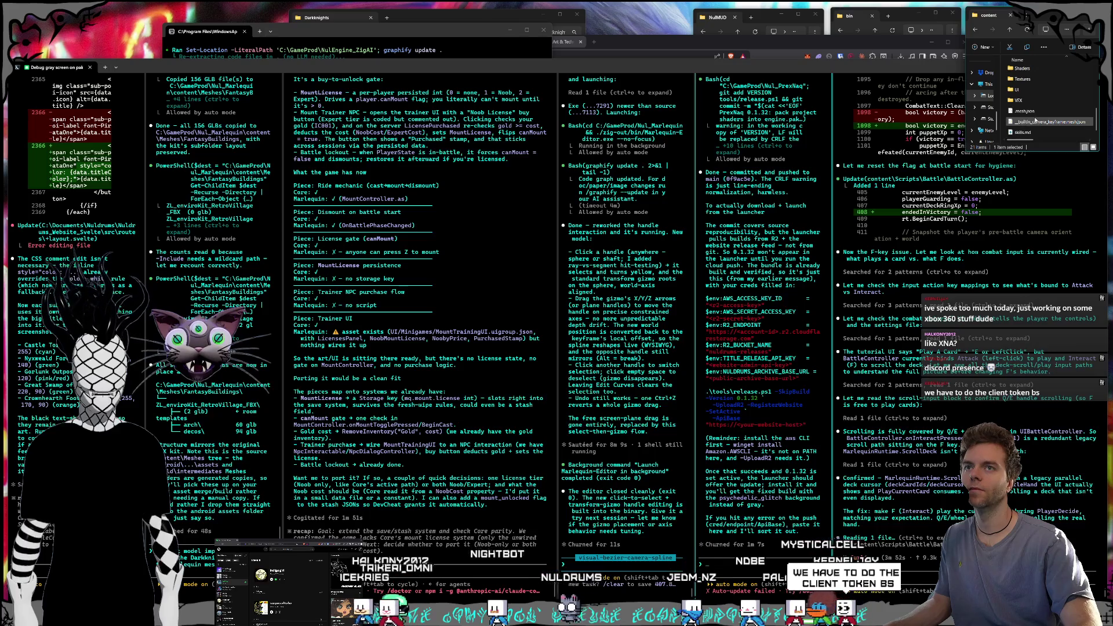
pyautogui.hotkey('alt', 'Up')
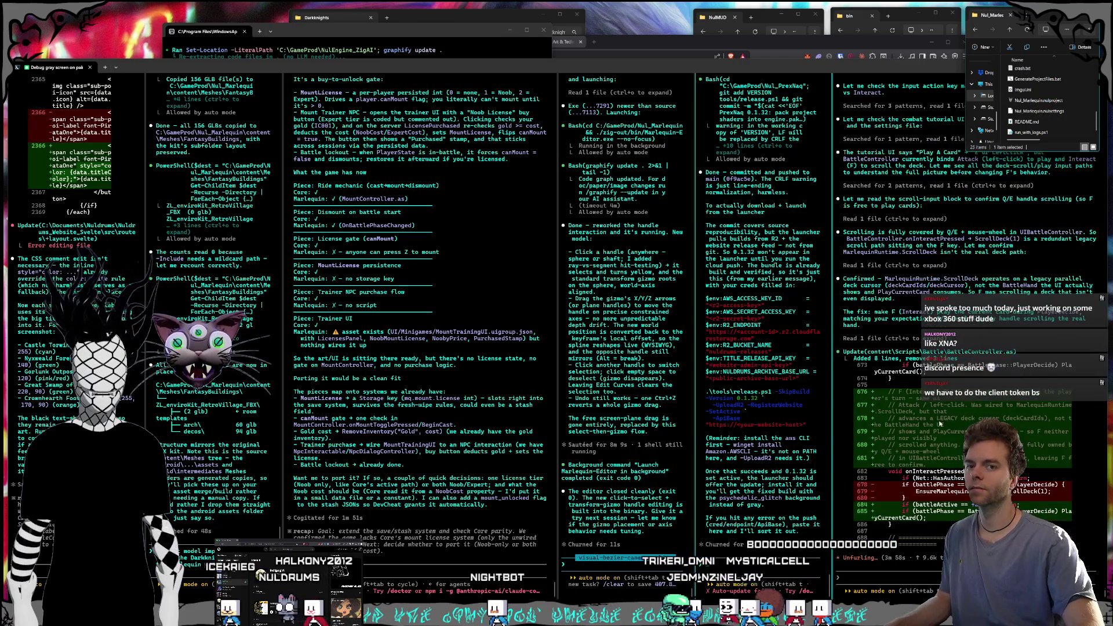
# - Back in the terminal, cycle through the agent sessions and settle on visual-bezier-camera-spline
pyautogui.click(775, 571)
pyautogui.click(631, 572)
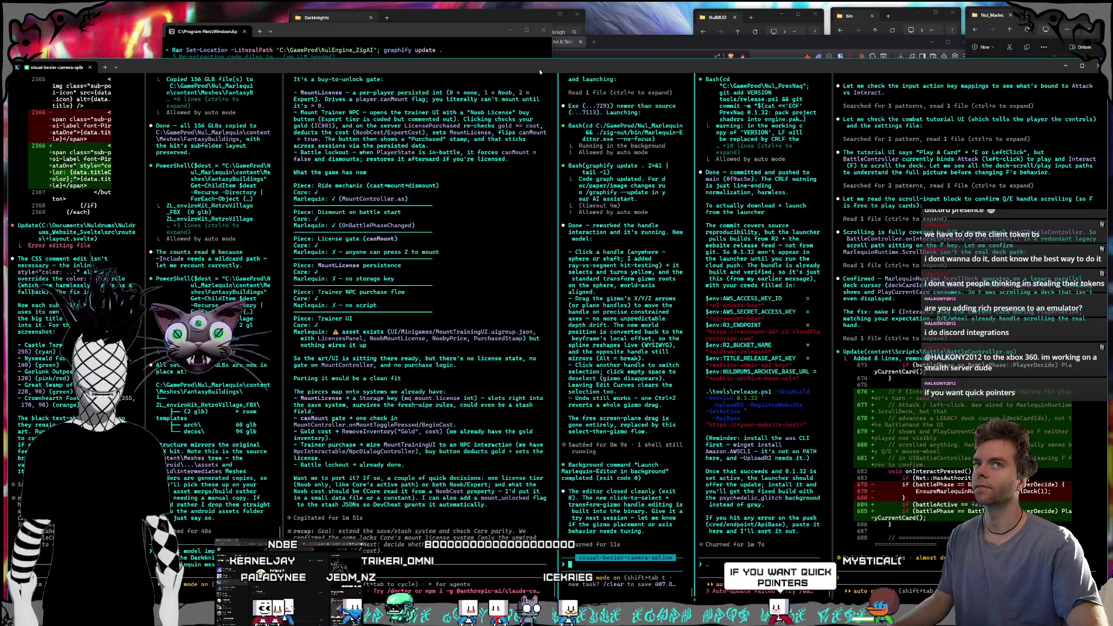
pyautogui.click(494, 276)
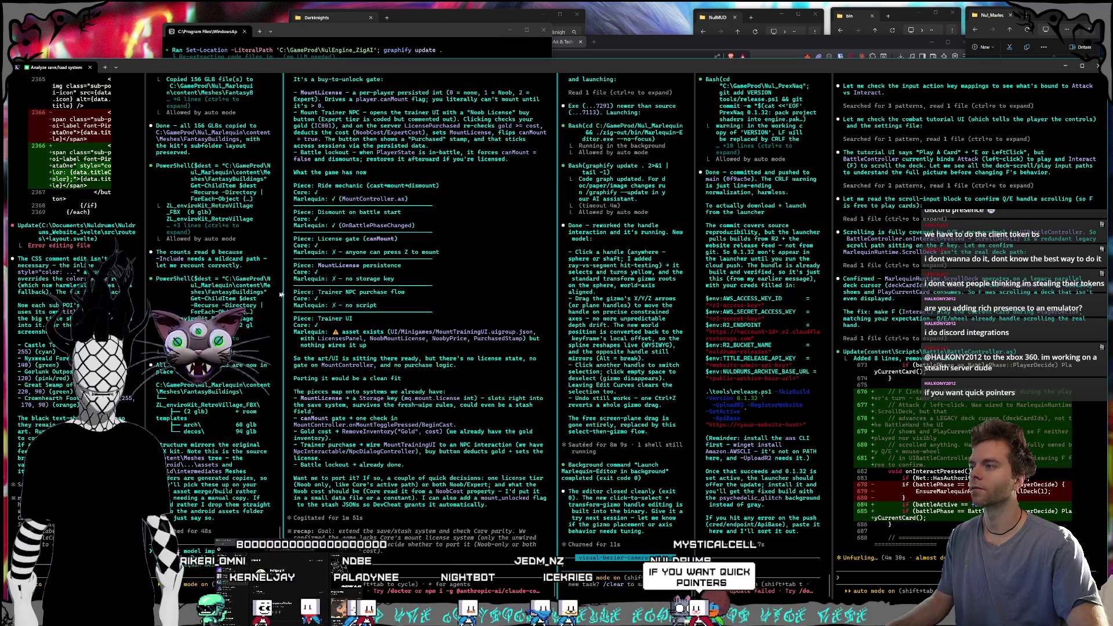
pyautogui.hotkey('alt', 'Left')
pyautogui.click(466, 287)
pyautogui.hotkey('alt', 'Right')
pyautogui.click(638, 298)
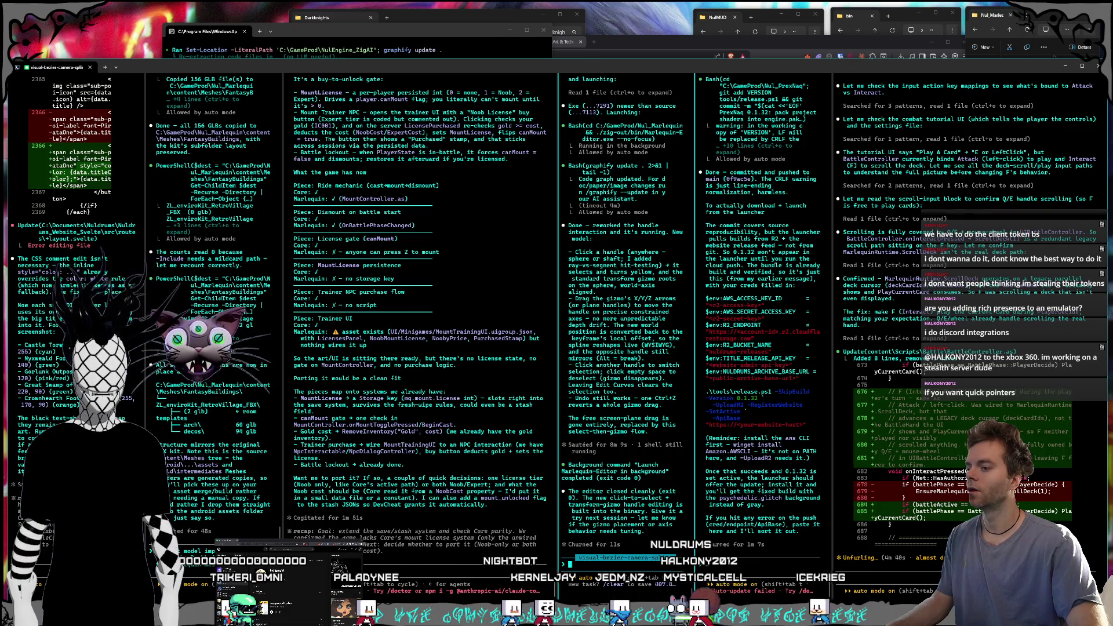
pyautogui.moveTo(503, 214); pyautogui.dragTo(489, 184)
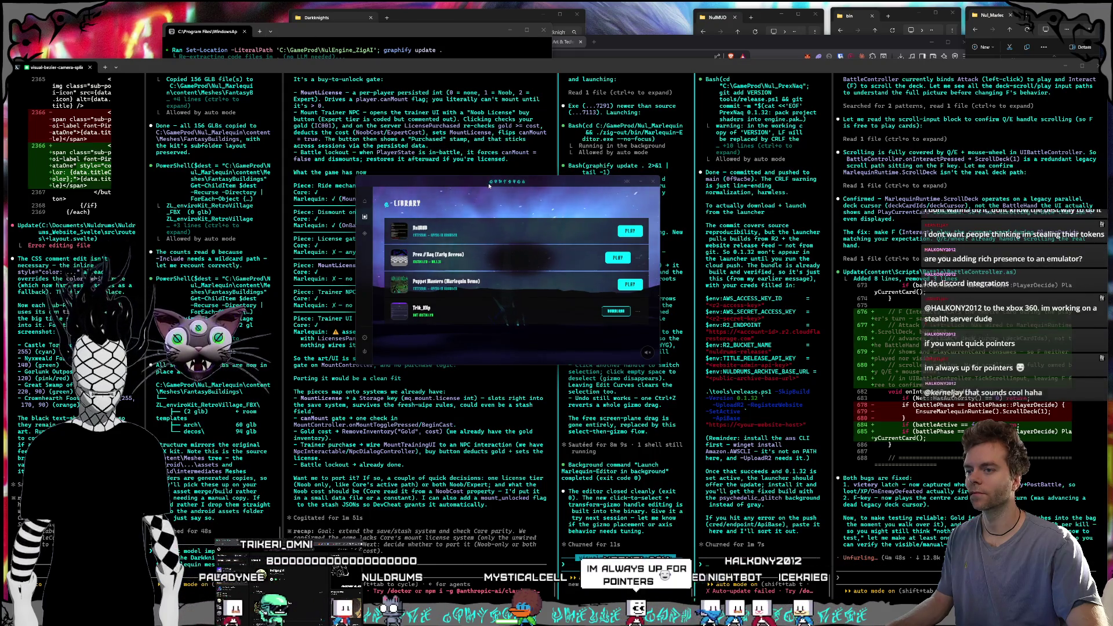
# - Nudge the Library window down, then dismiss it with Alt+Tab to reveal the agent panes
pyautogui.moveTo(489, 185); pyautogui.dragTo(493, 195)
pyautogui.hotkey('alt', 'Tab')
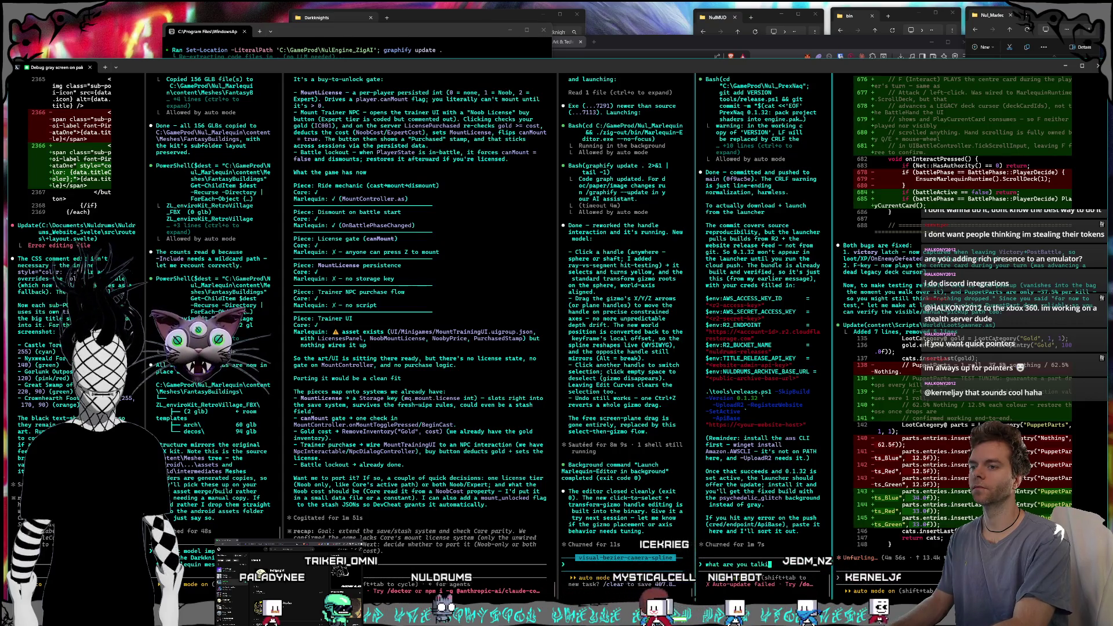
# - Ask the agent why it mentioned AWS, then have it check the /deploy skills
pyautogui.write('wait wtf ')
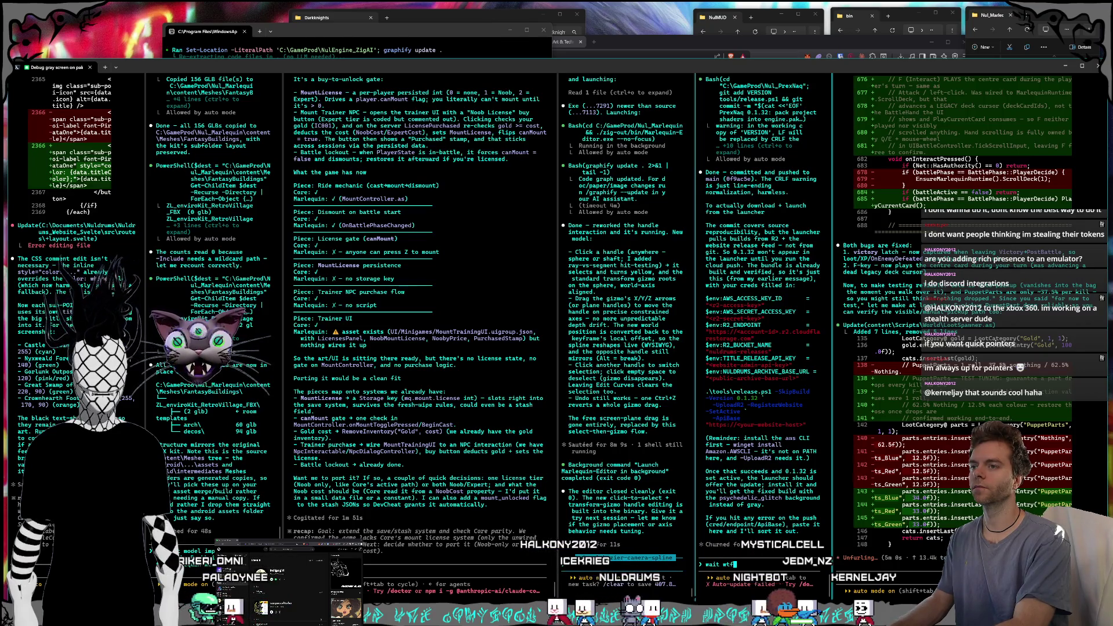
pyautogui.write('are y')
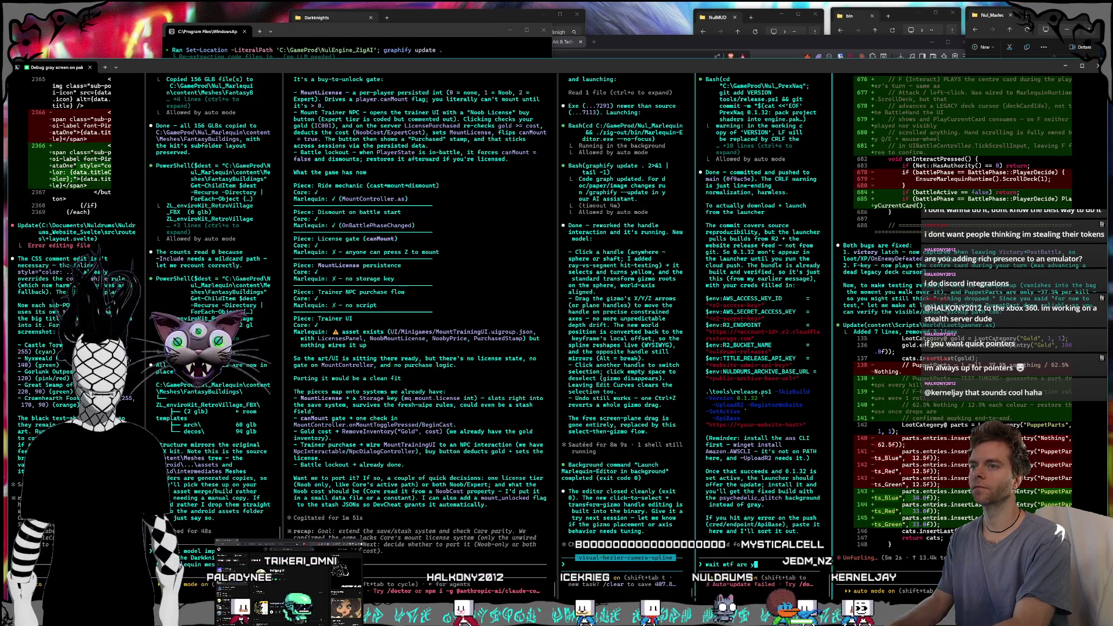
pyautogui.write('ou talkinga bout aws')
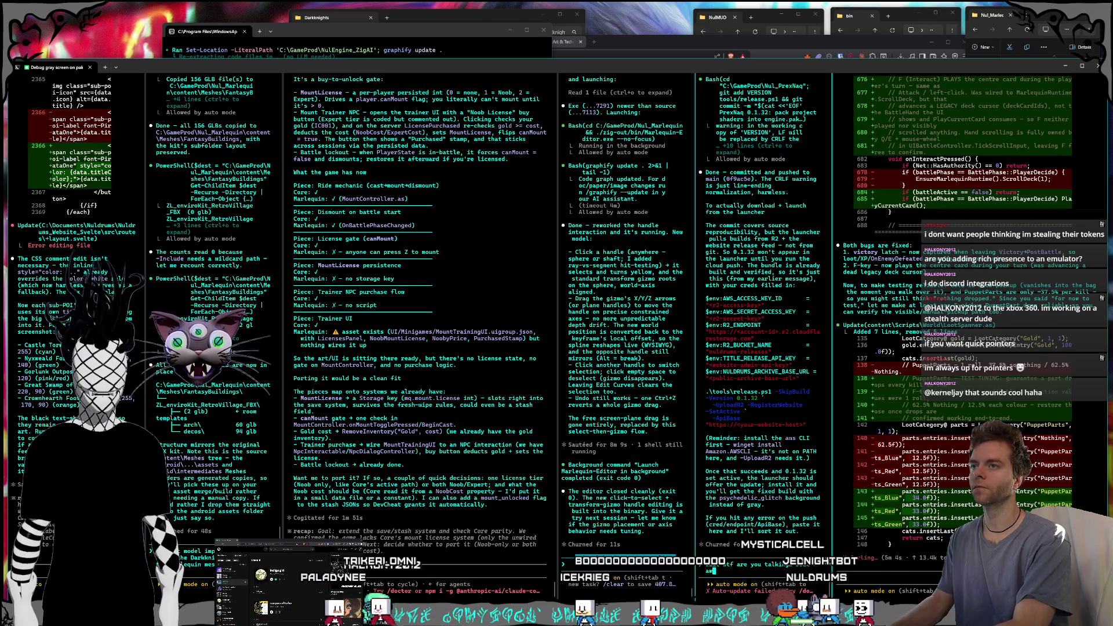
pyautogui.press('Return')
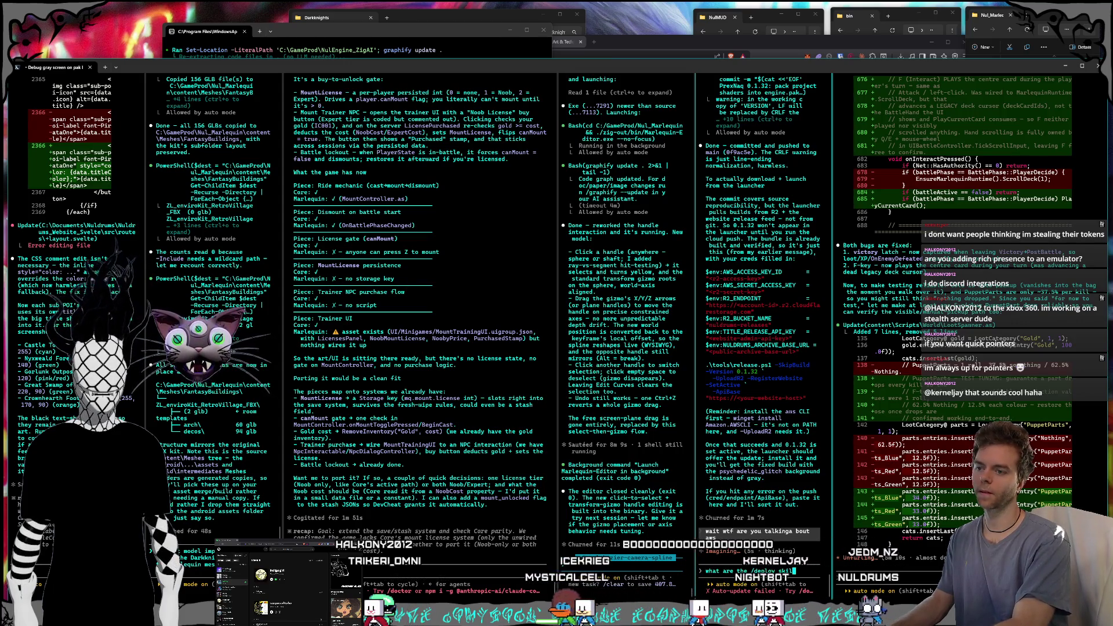
pyautogui.write('saying for ')
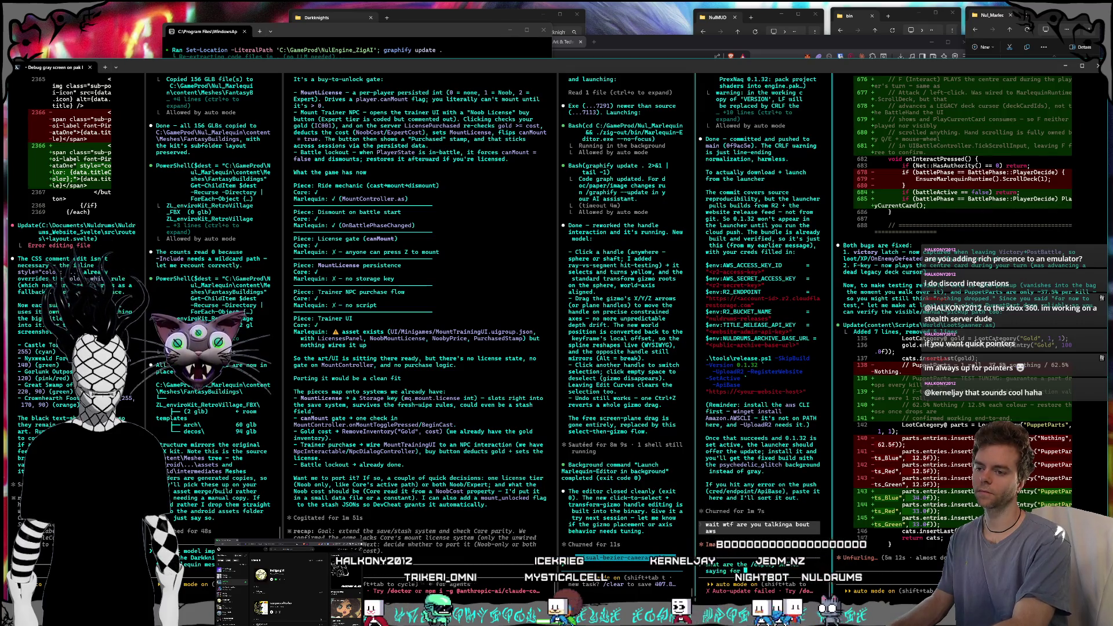
pyautogui.write('this?')
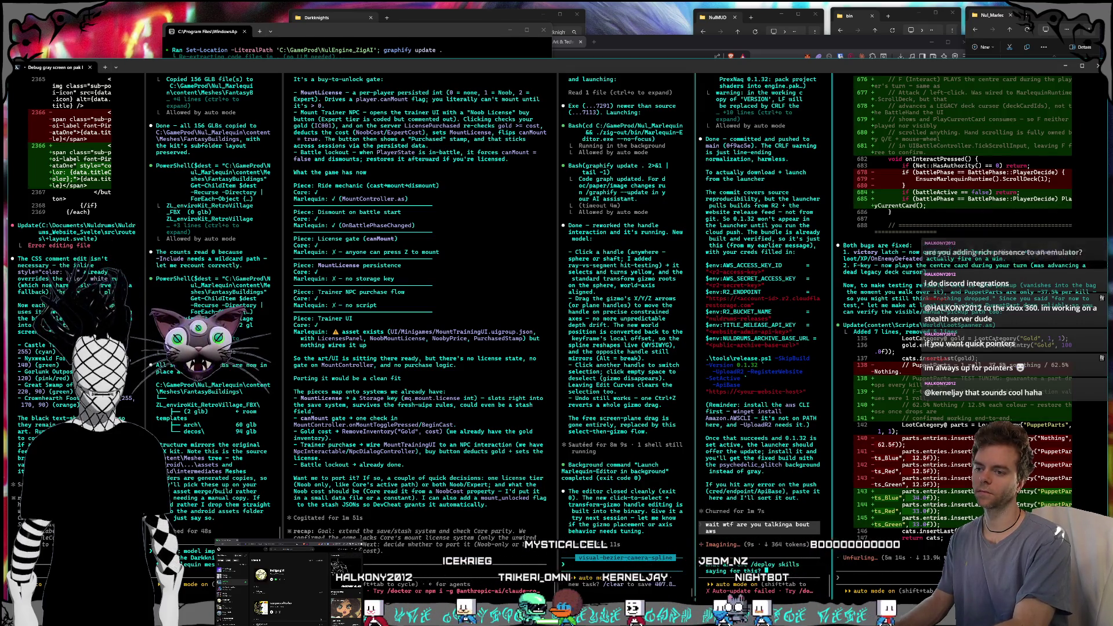
pyautogui.write(' oo ecck')
pyautogui.press('Return')
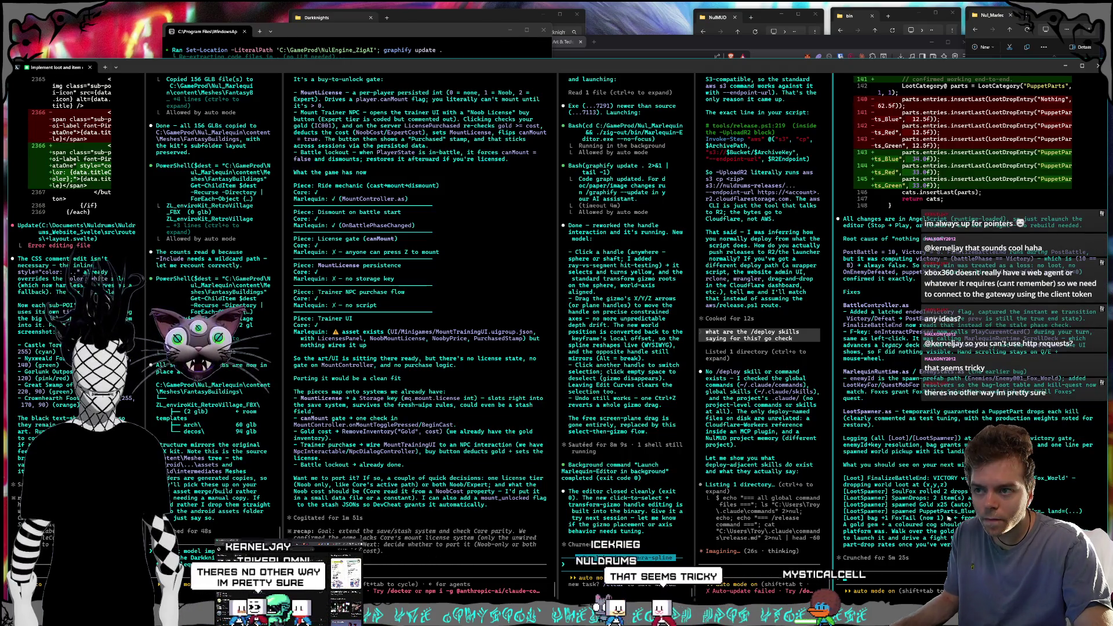
# - Tell the fifth agent session 'wonder if .codex has it'
pyautogui.click(707, 571)
pyautogui.write('wonder if .c')
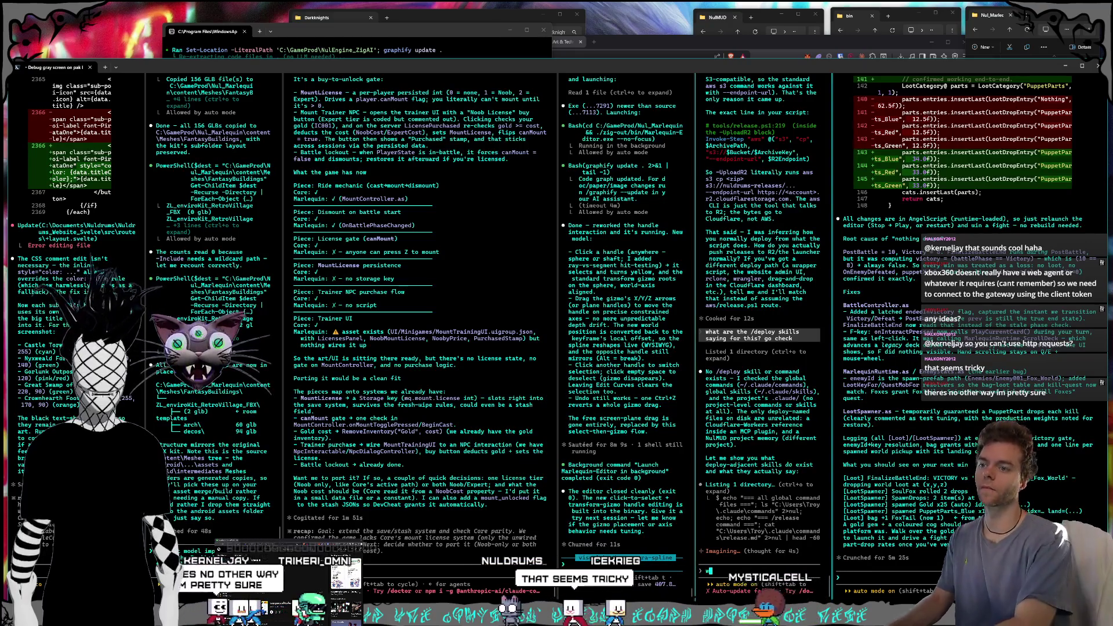
pyautogui.write('odex')
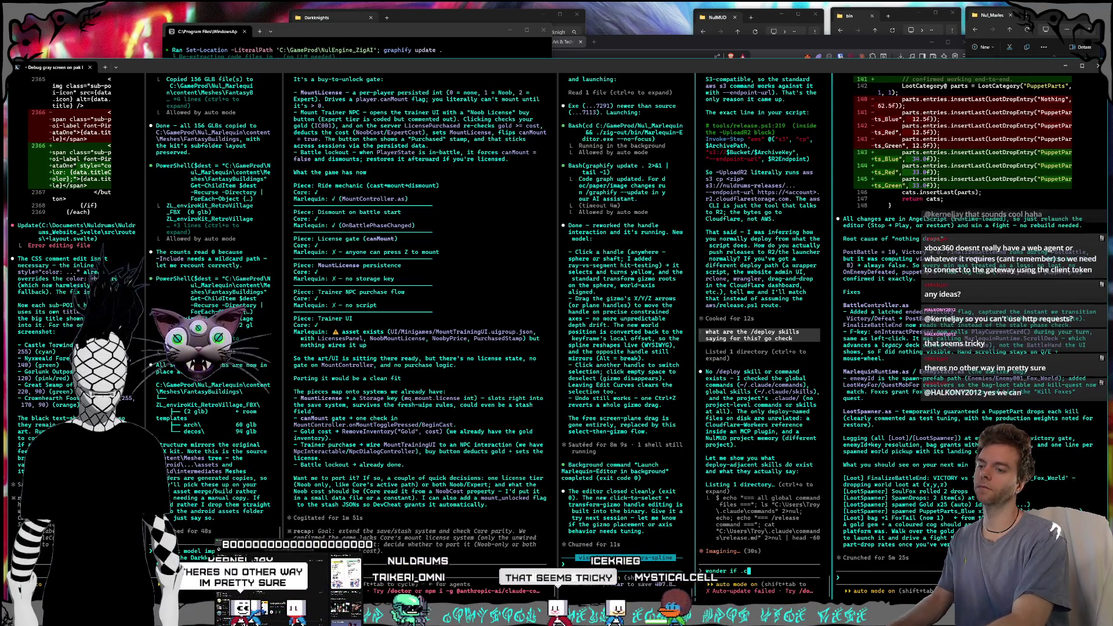
pyautogui.write(' has it')
pyautogui.press('Return')
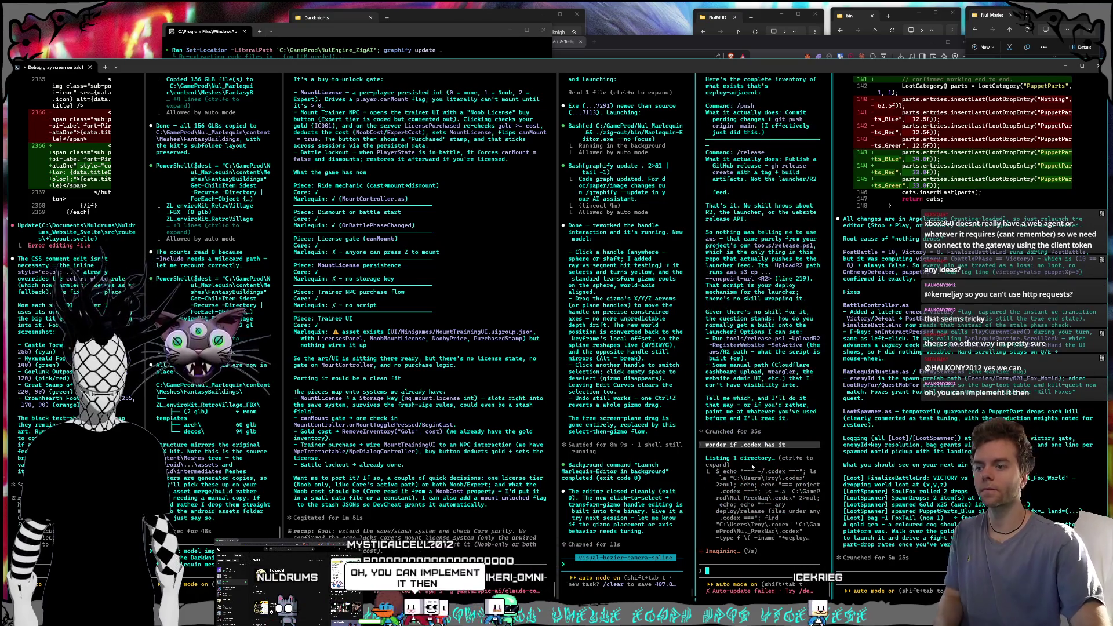
# - Queue a request to copy over and update all skills and memories from codex, then open Nul_Marlequin.nulproject
pyautogui.click(618, 532)
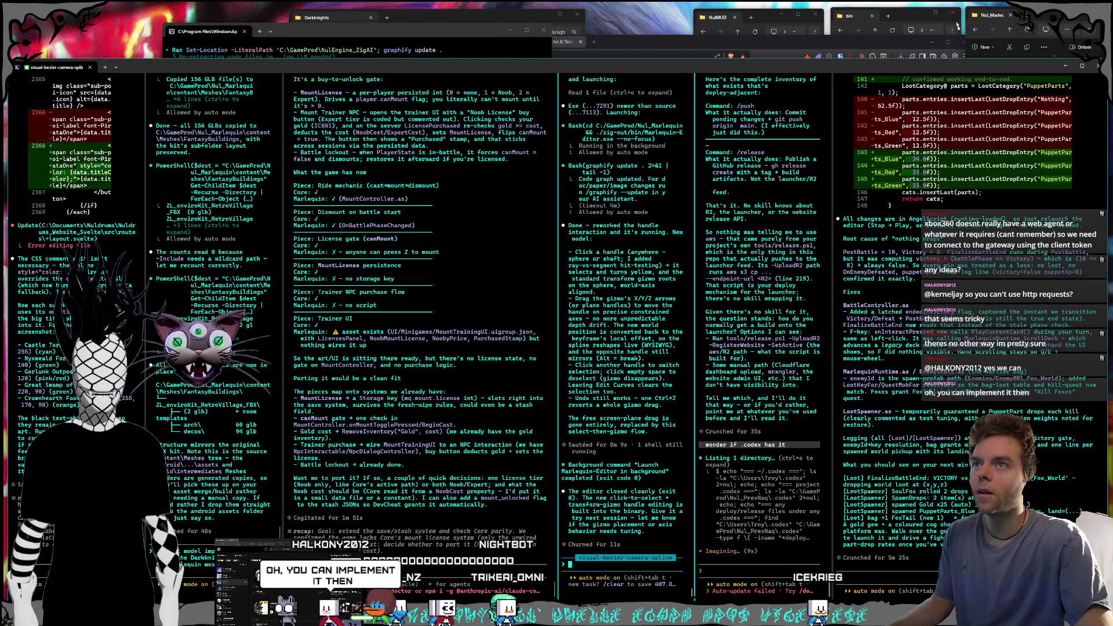
pyautogui.click(1037, 21)
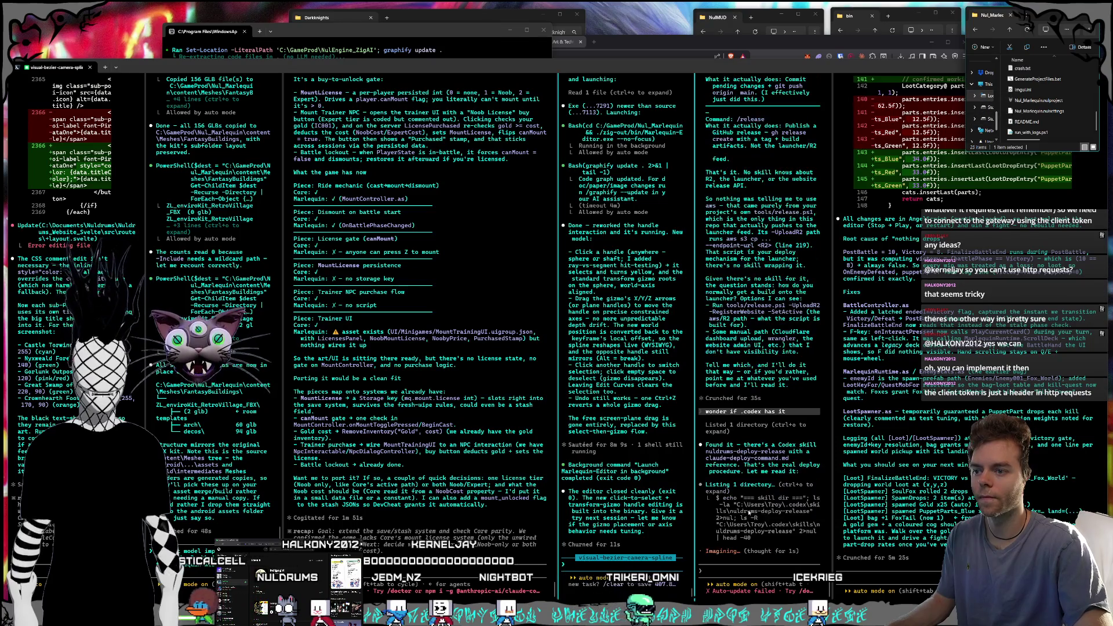
pyautogui.click(767, 563)
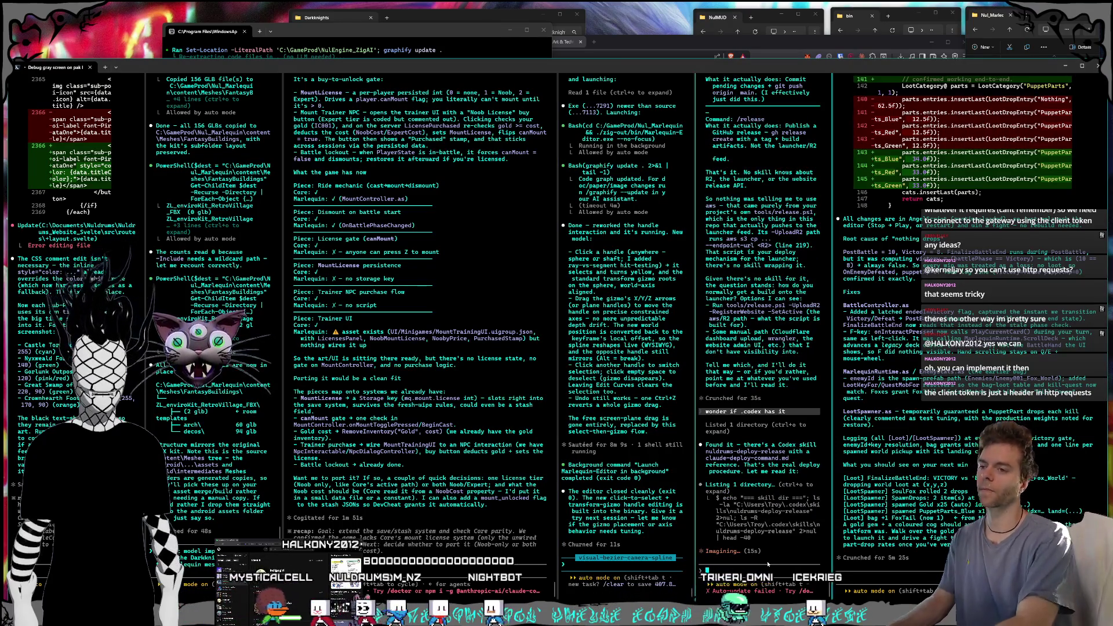
pyautogui.write('opy')
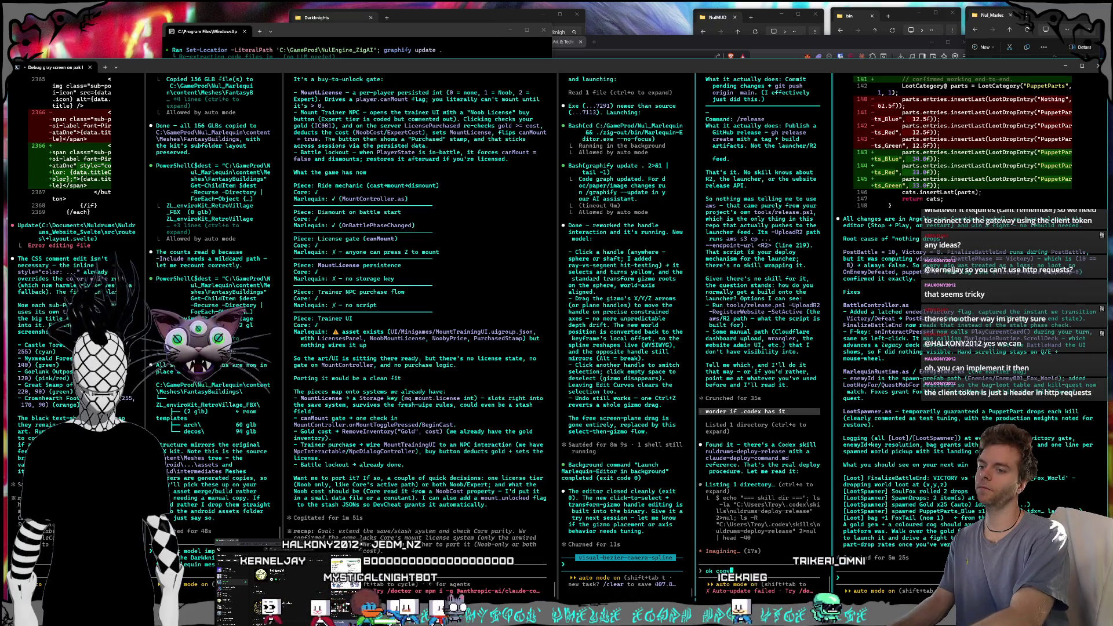
pyautogui.write(' over and upd')
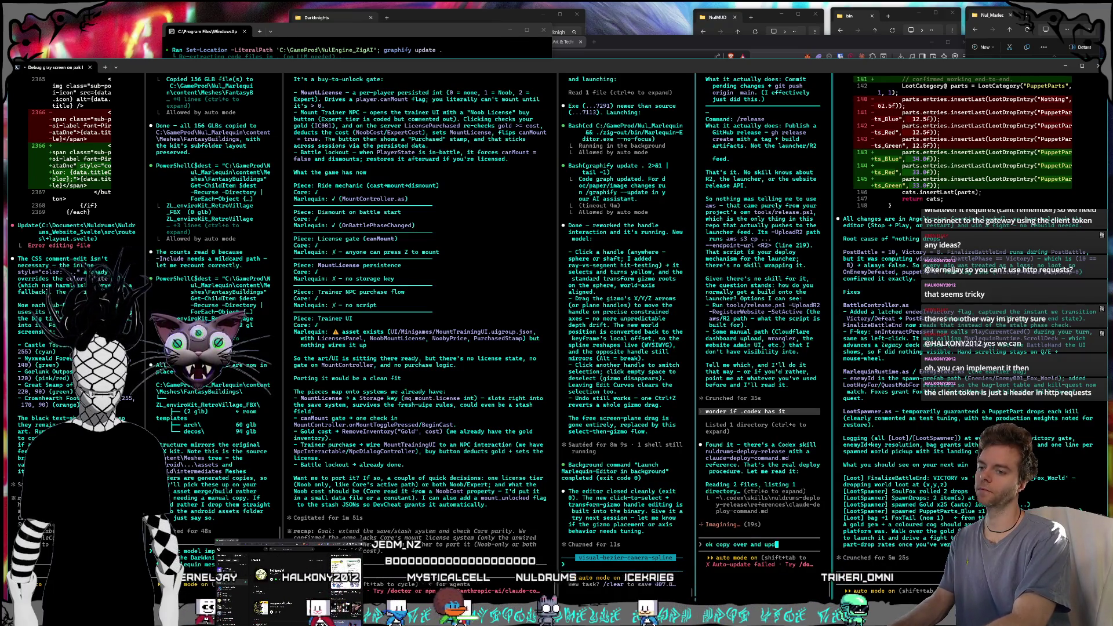
pyautogui.write('ate all skills an')
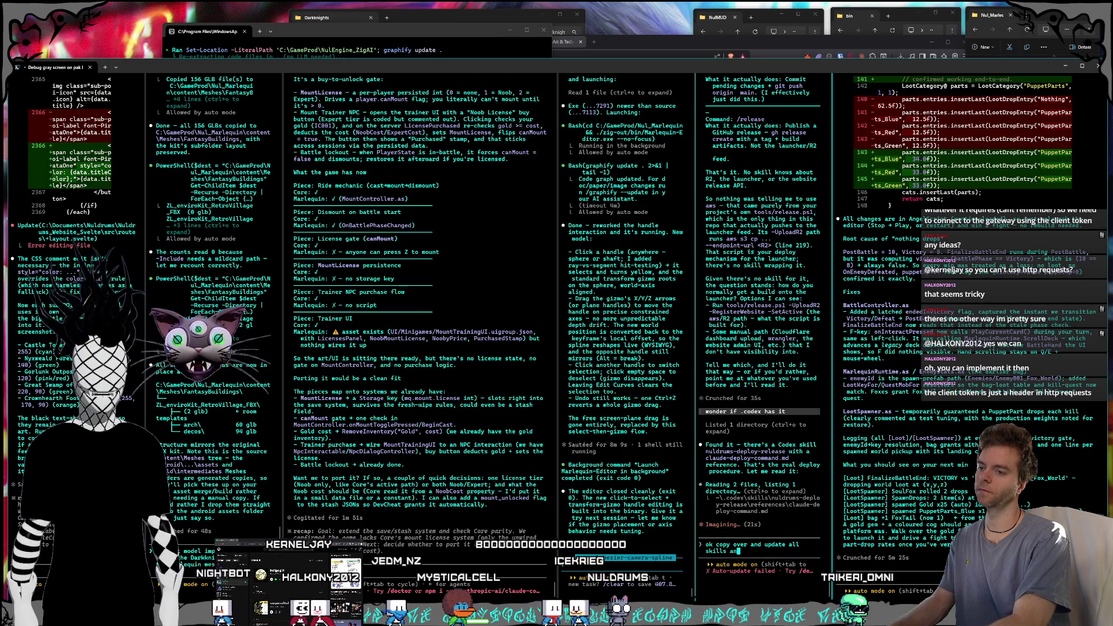
pyautogui.write('d memories from codex')
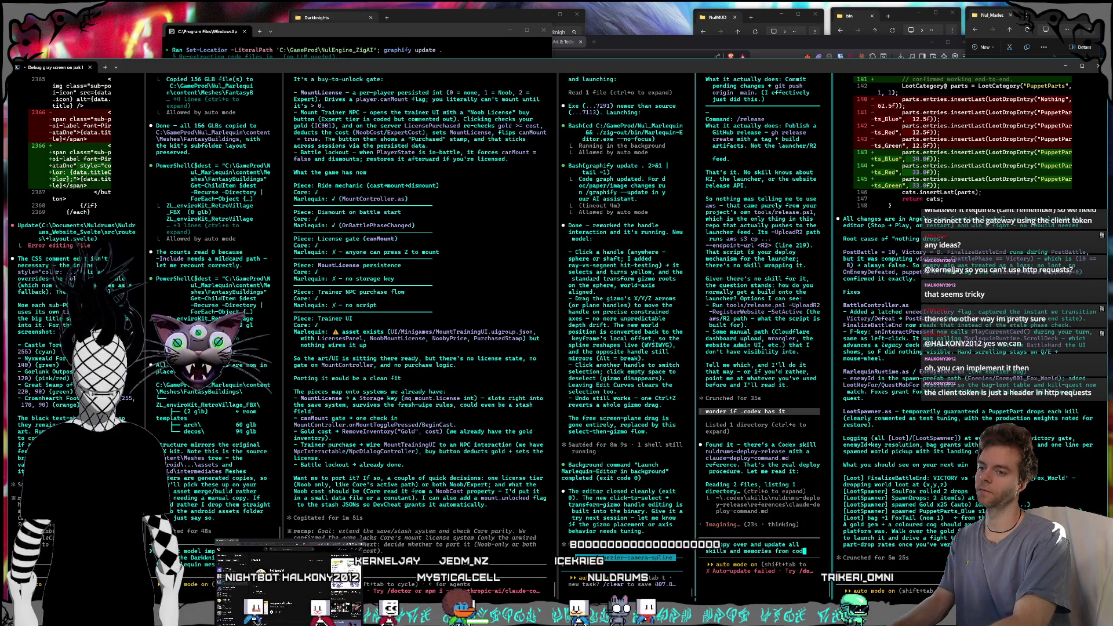
pyautogui.press('Return')
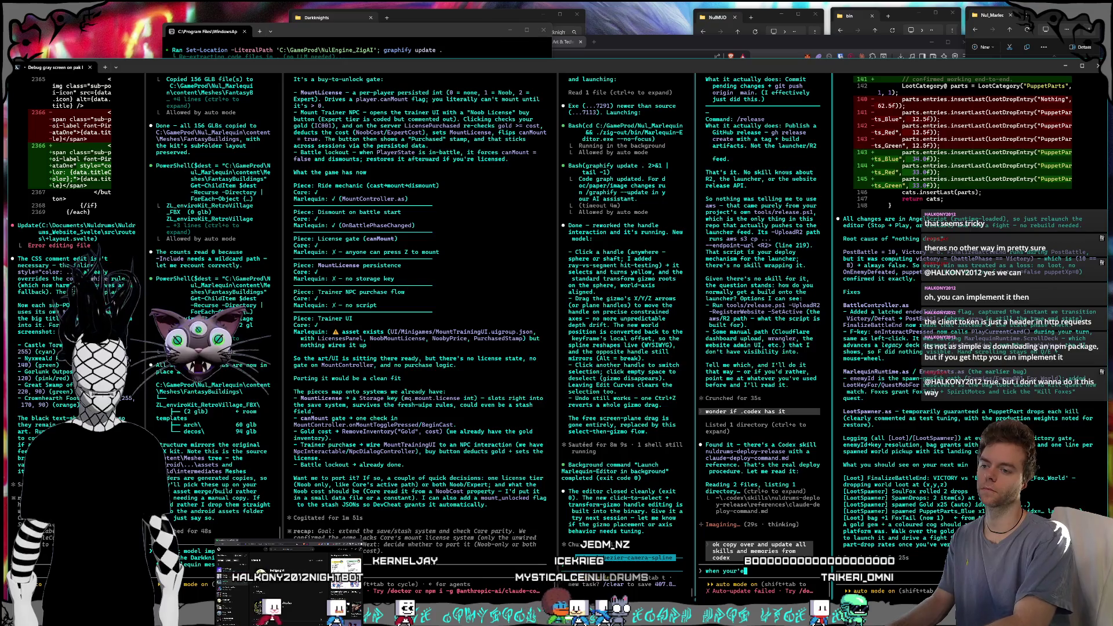
pyautogui.press('Return')
pyautogui.click(1038, 22)
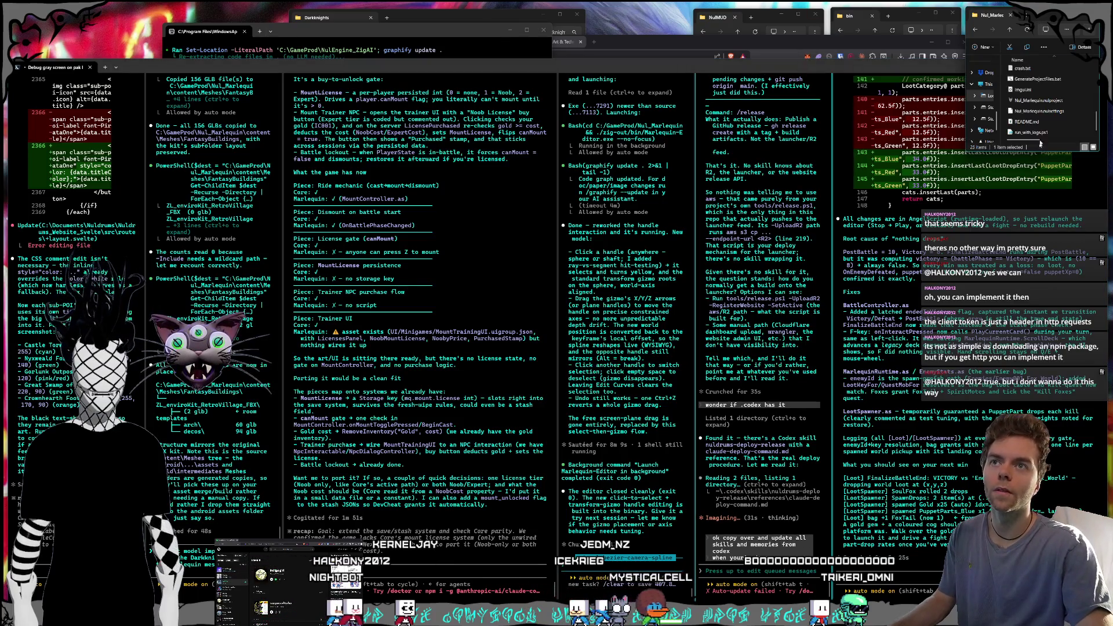
pyautogui.doubleClick(1043, 101)
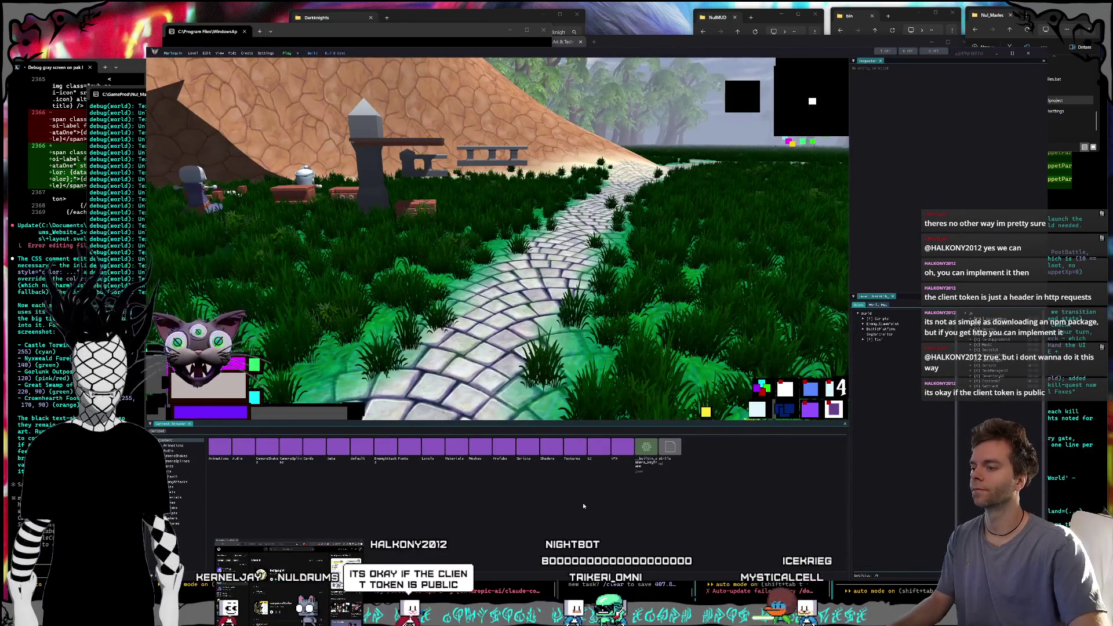
# - Open Content > Meshes in the content browser, select FantasyBuildings, then switch to the Darkknights folder window
pyautogui.doubleClick(504, 451)
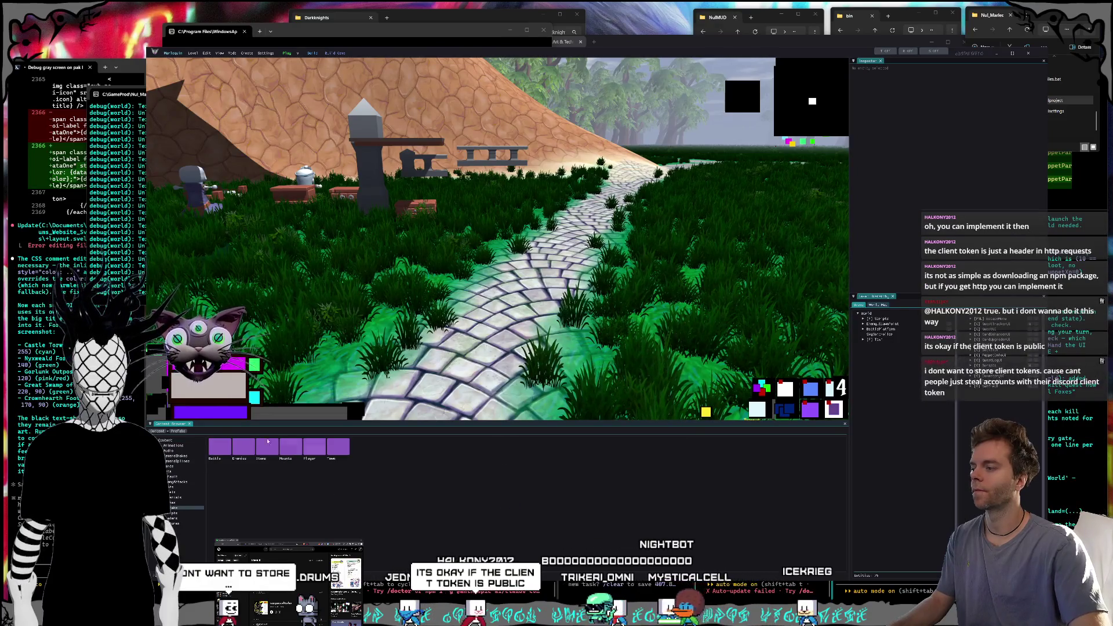
pyautogui.click(159, 430)
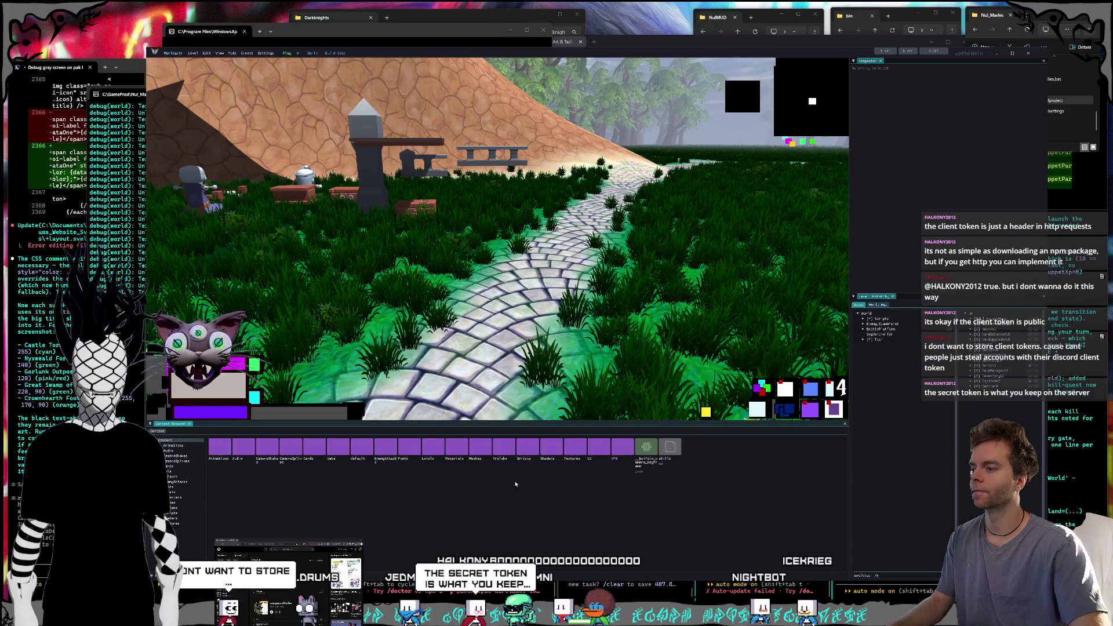
pyautogui.doubleClick(480, 448)
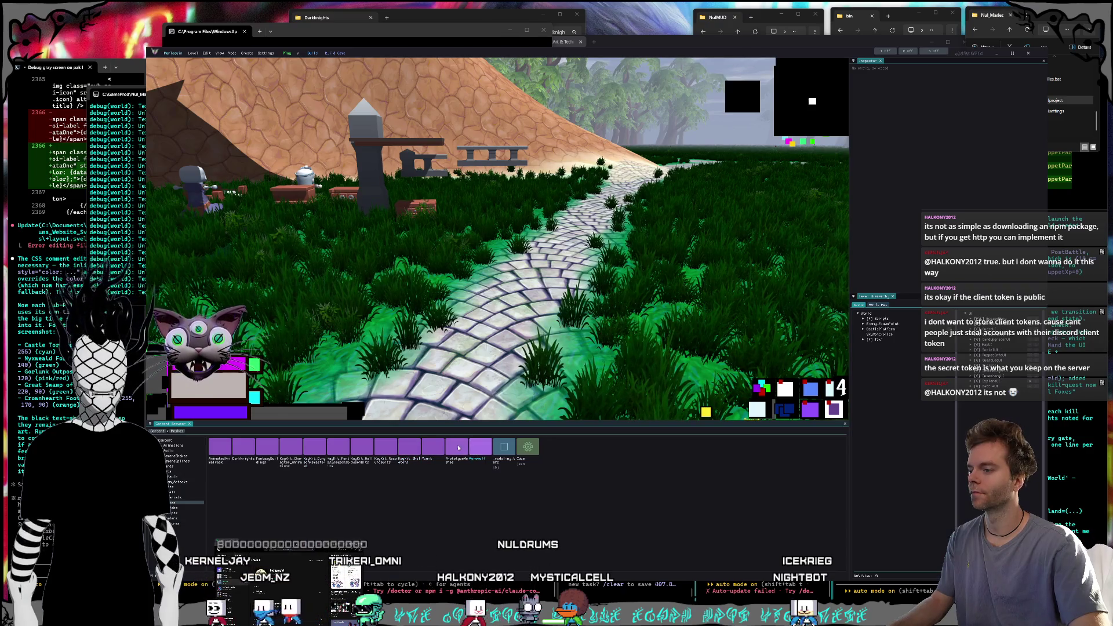
pyautogui.click(267, 446)
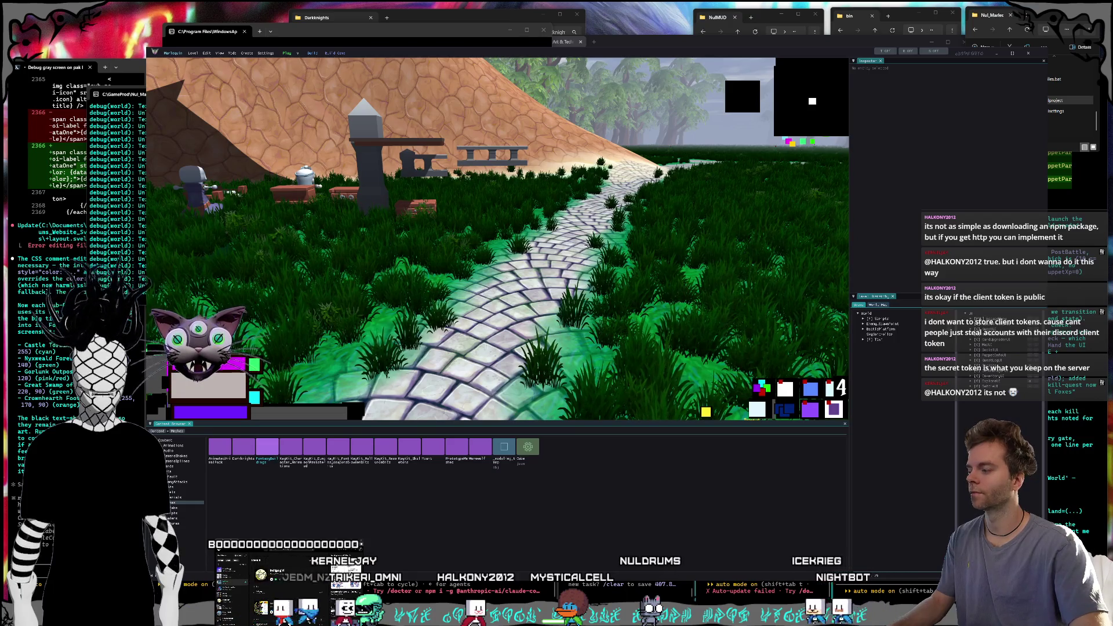
pyautogui.hotkey('alt', 'Tab')
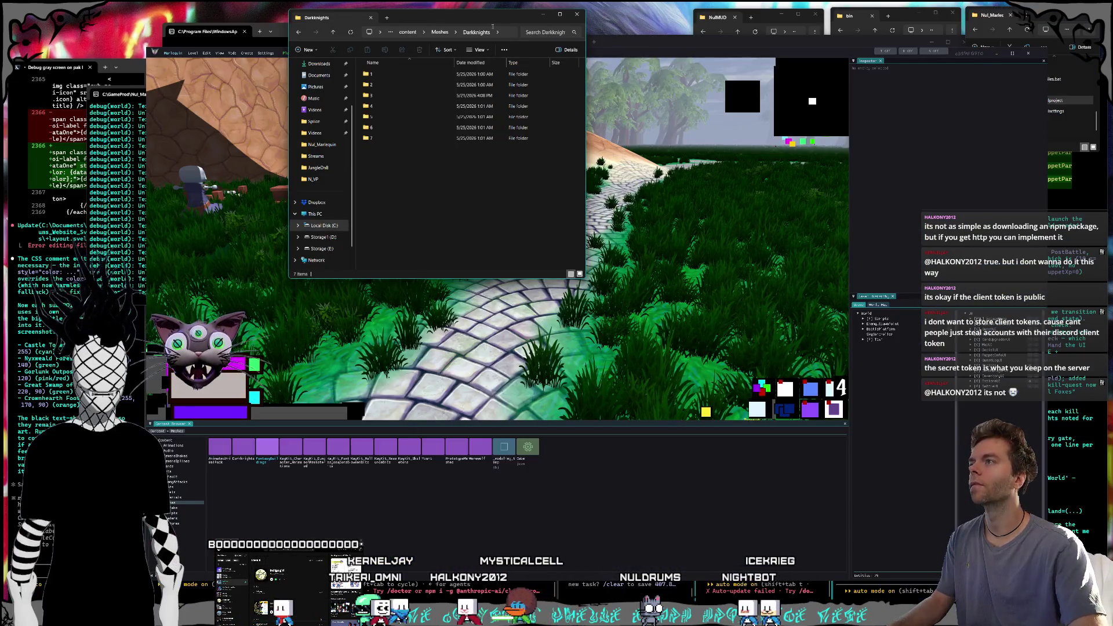
# - Browse to D:\Game Productions\Models\RetroSpud in File Explorer
pyautogui.click(440, 32)
pyautogui.click(405, 237)
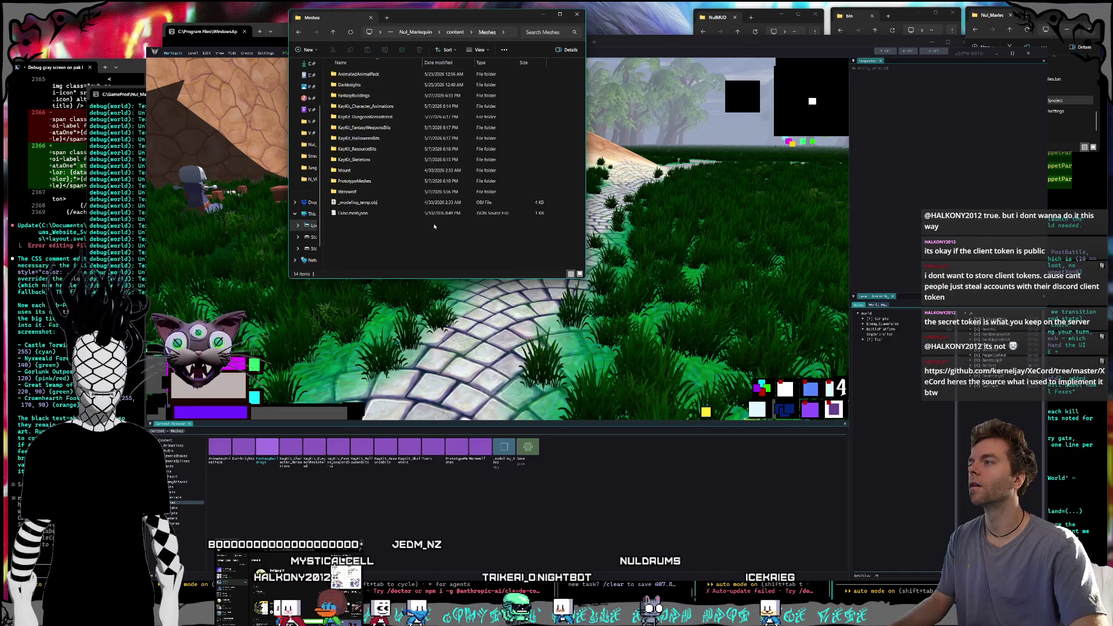
pyautogui.scroll(-1, 302, 193)
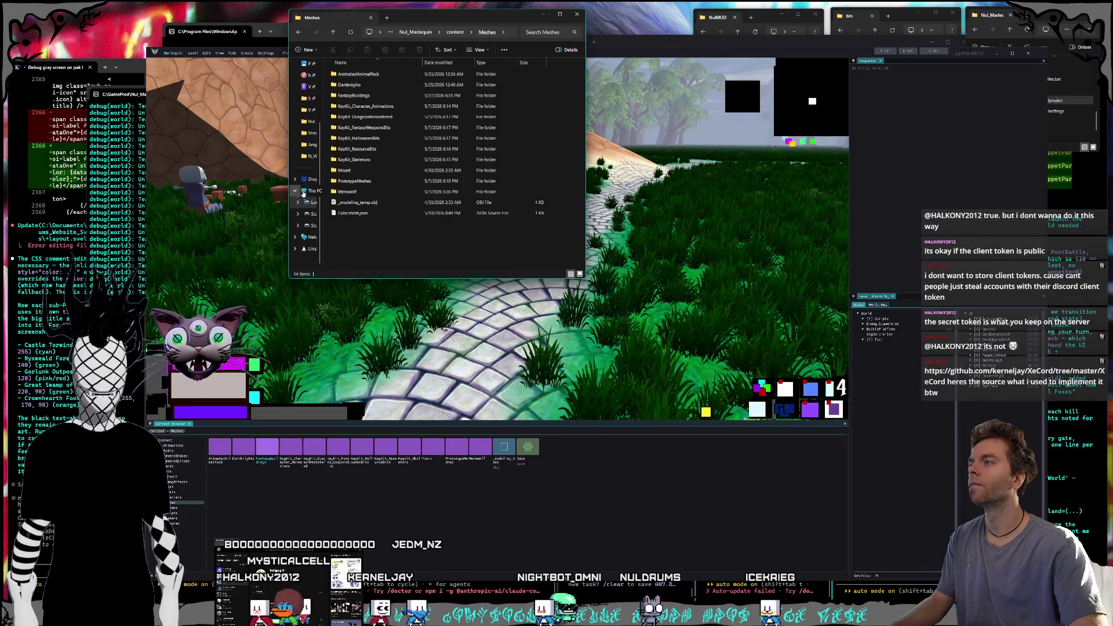
pyautogui.moveTo(322, 221); pyautogui.dragTo(352, 221)
pyautogui.click(323, 214)
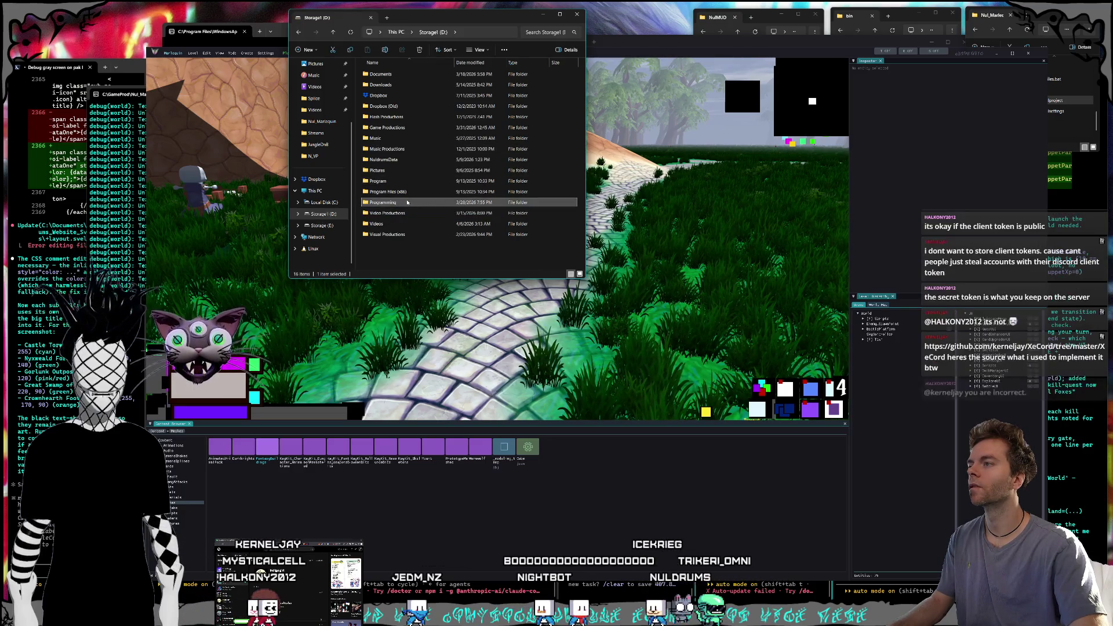
pyautogui.doubleClick(390, 128)
pyautogui.doubleClick(402, 116)
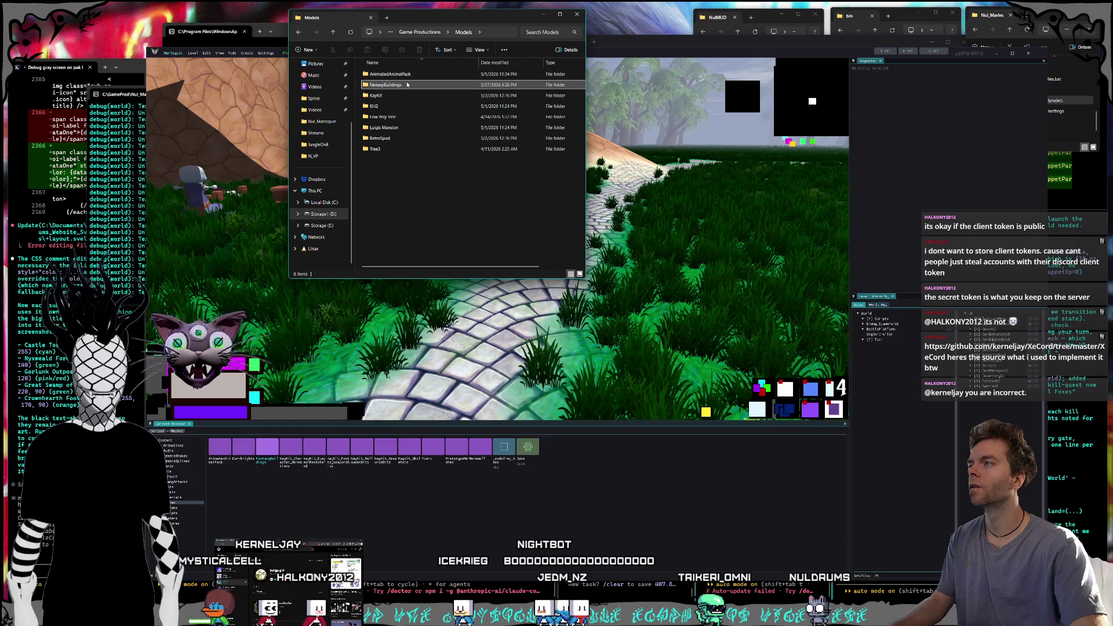
pyautogui.click(406, 106)
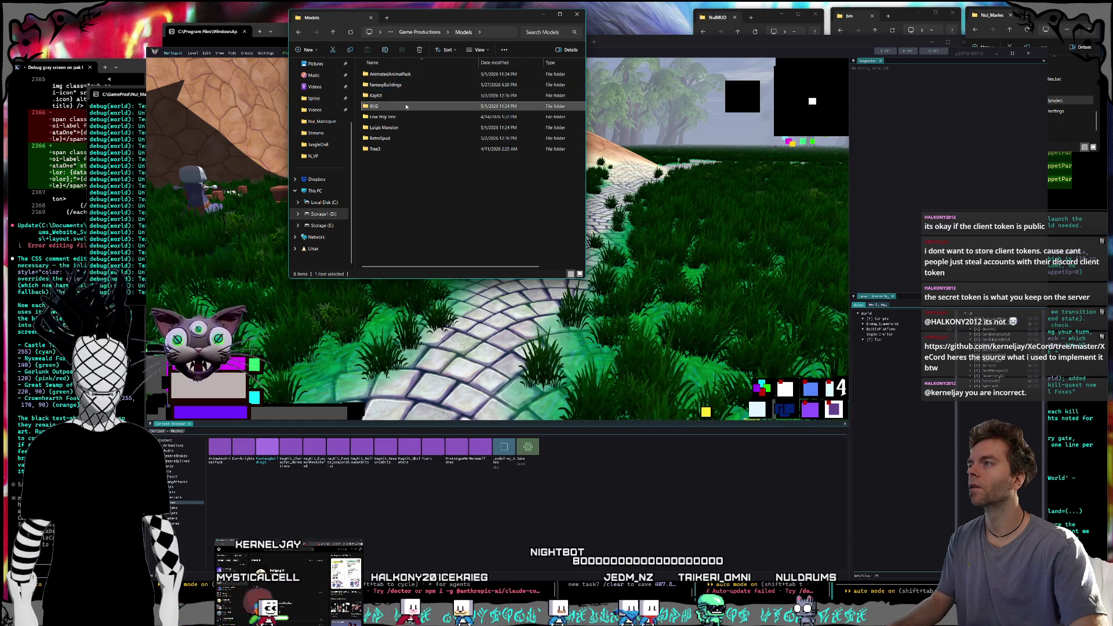
pyautogui.click(406, 116)
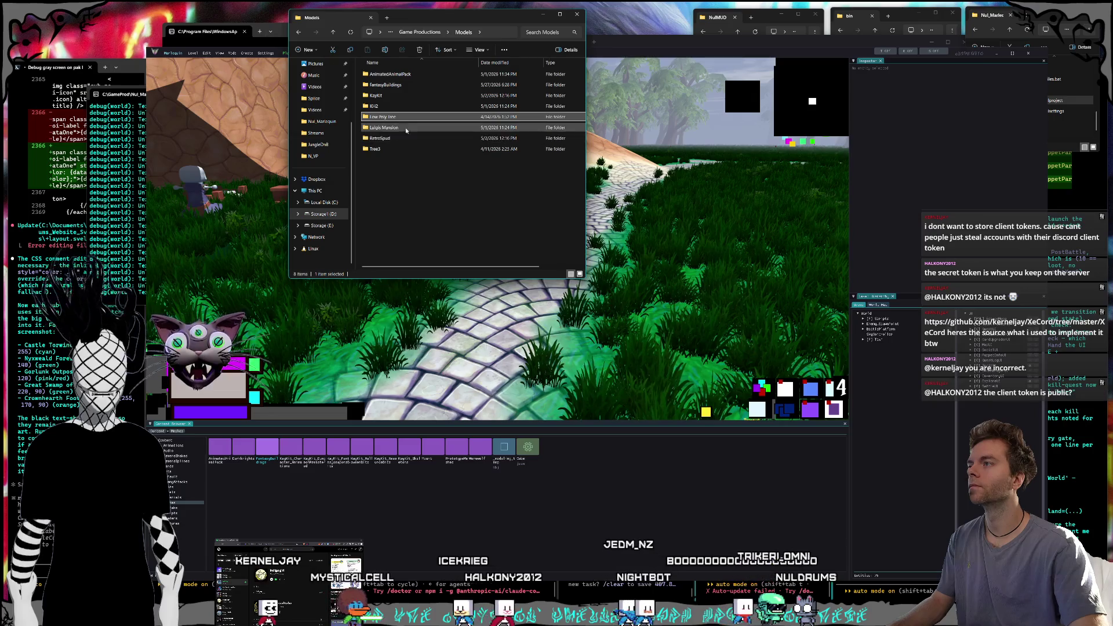
pyautogui.click(402, 139)
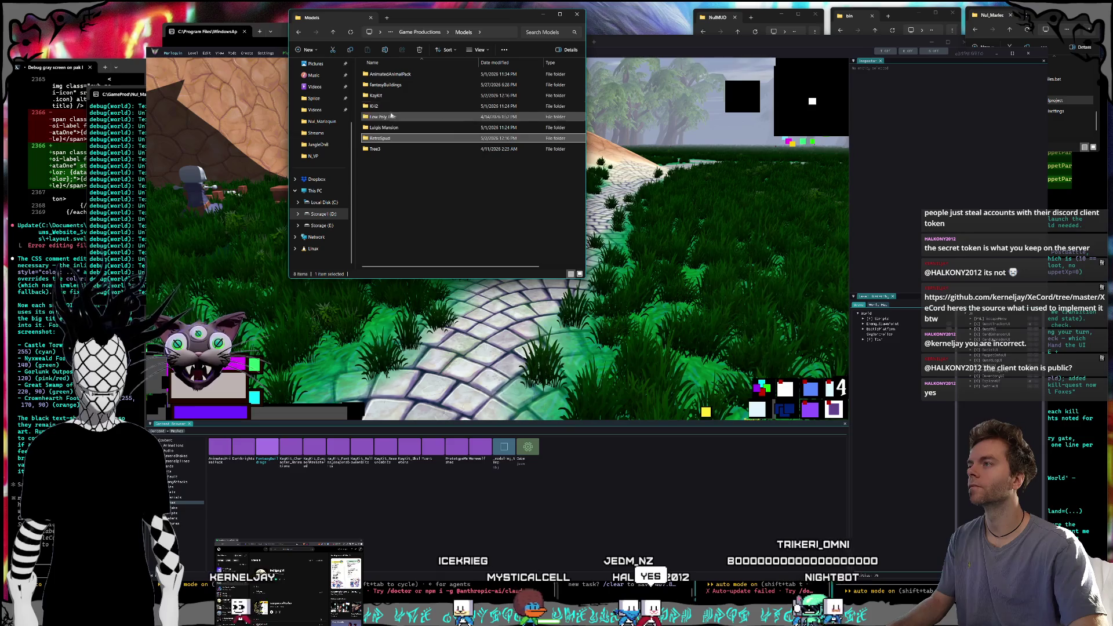
pyautogui.doubleClick(388, 137)
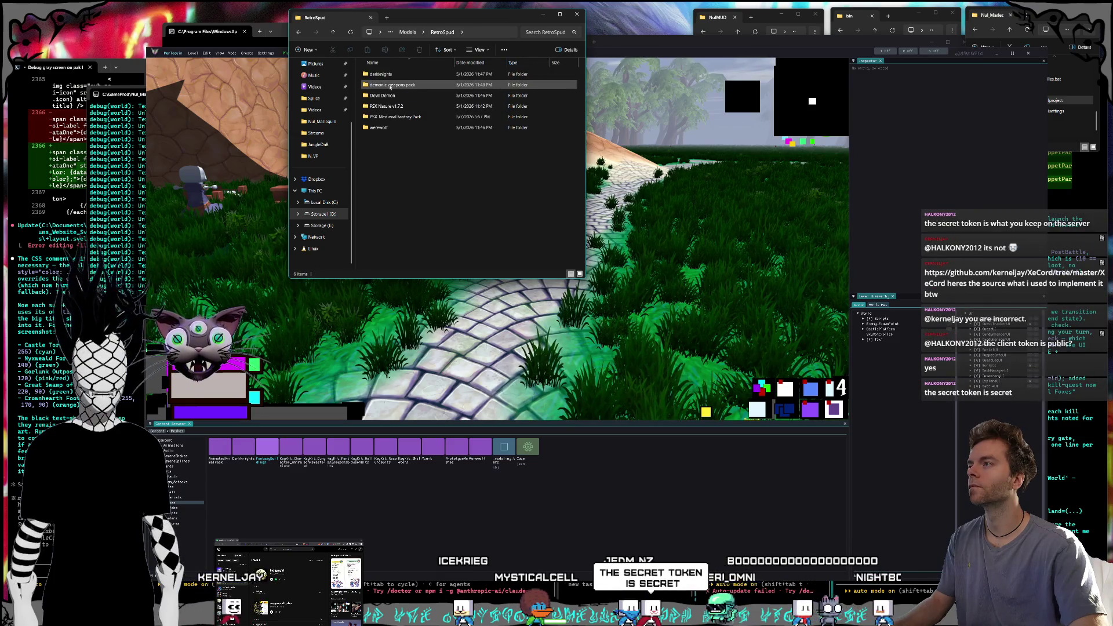
# - Check the Devil Demon folder's contents and copy the folder
pyautogui.click(394, 97)
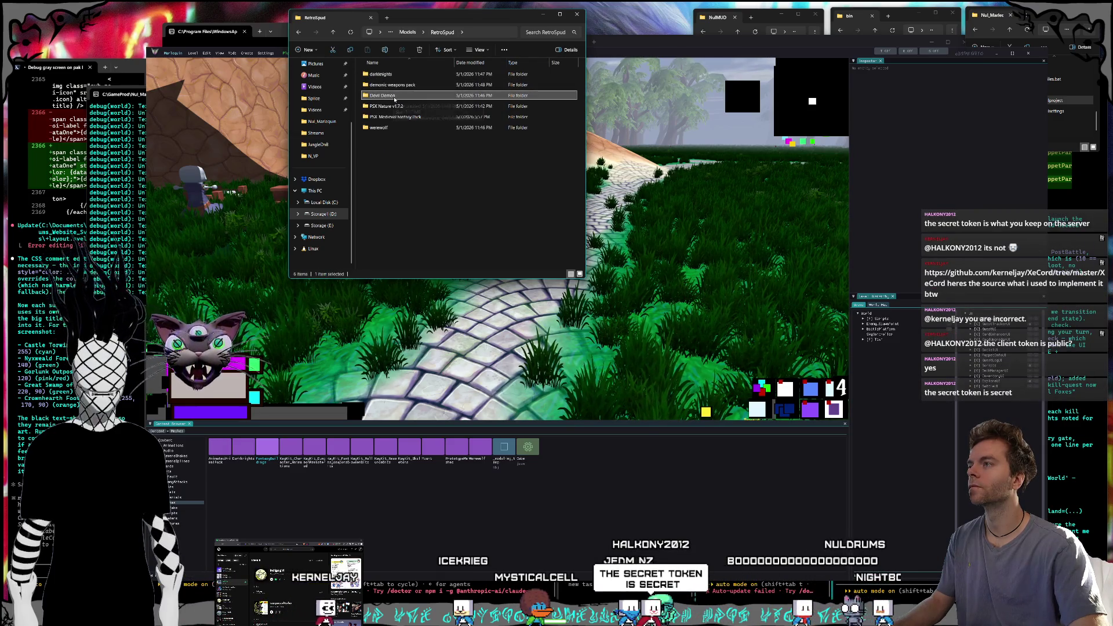
pyautogui.doubleClick(394, 97)
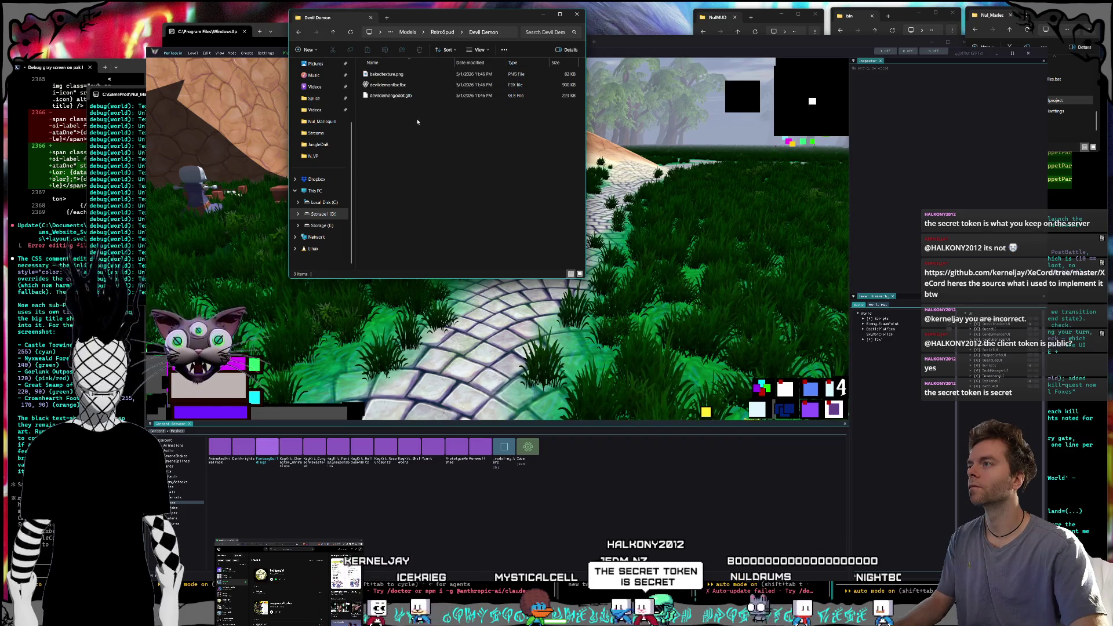
pyautogui.click(446, 32)
pyautogui.rightClick(387, 96)
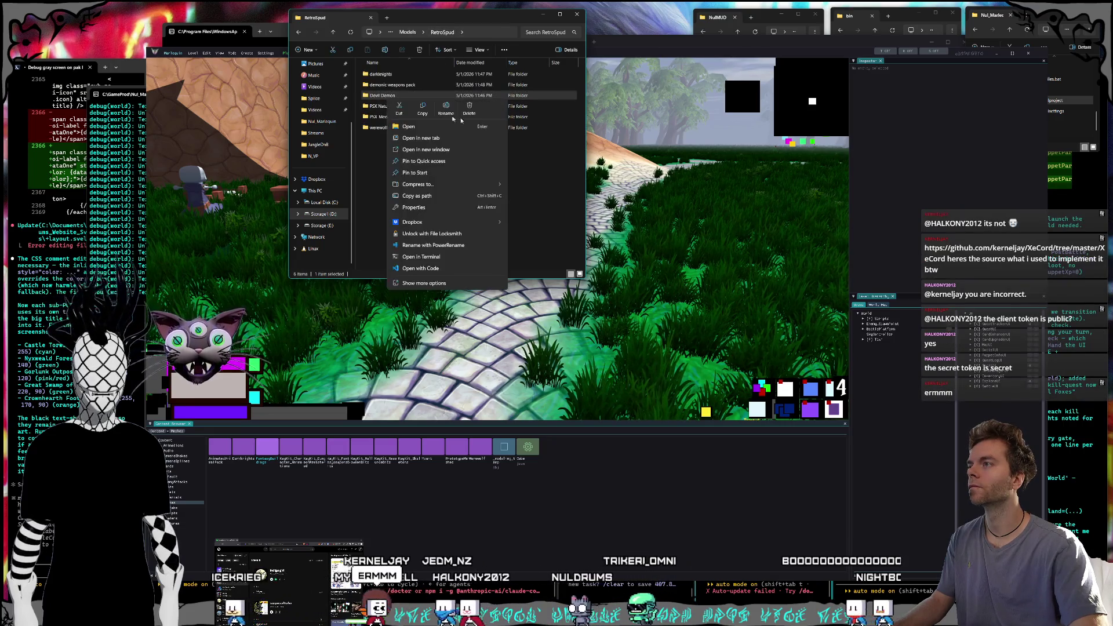
pyautogui.click(360, 211)
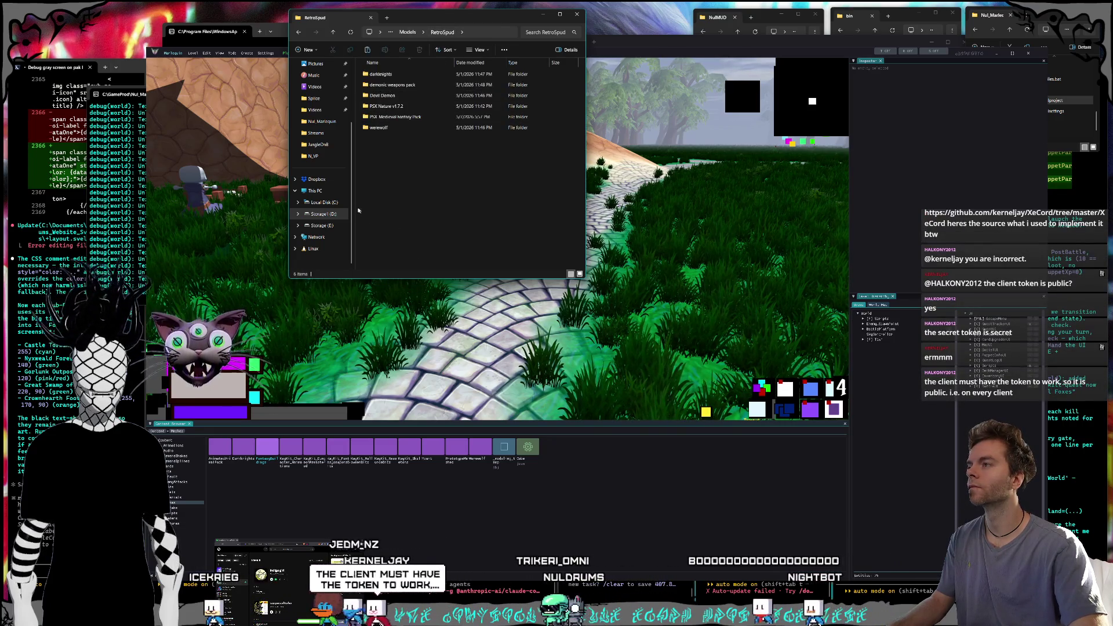
# - Paste the Devil Demon folder into C:\GameProd\Nul_Marlequin\content\Meshes
pyautogui.click(322, 202)
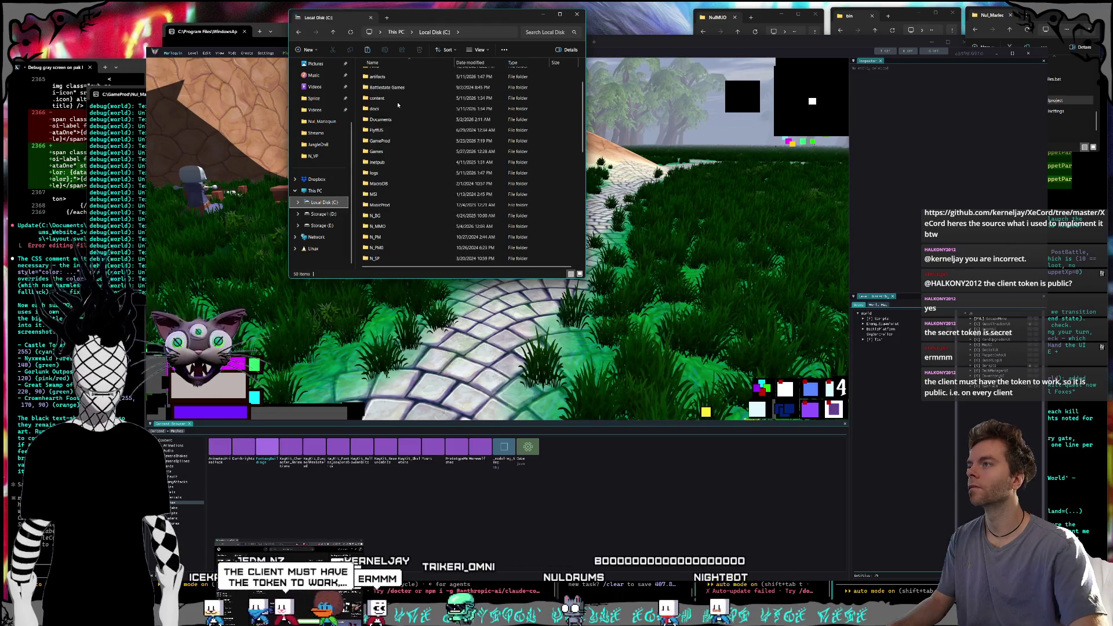
pyautogui.scroll(2, 399, 145)
pyautogui.doubleClick(394, 192)
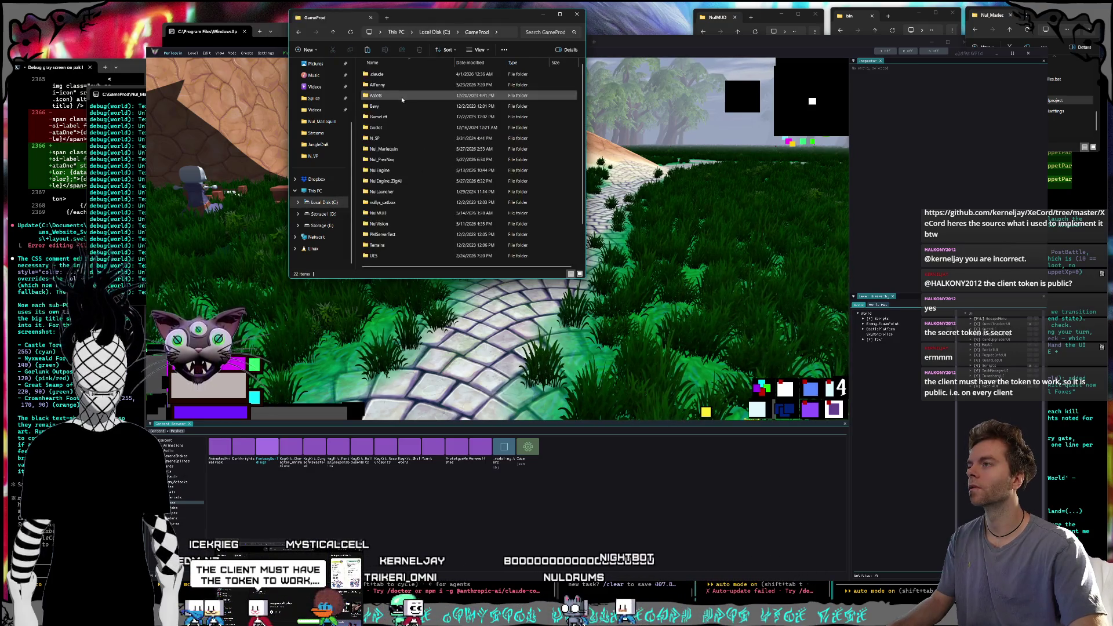
pyautogui.doubleClick(389, 148)
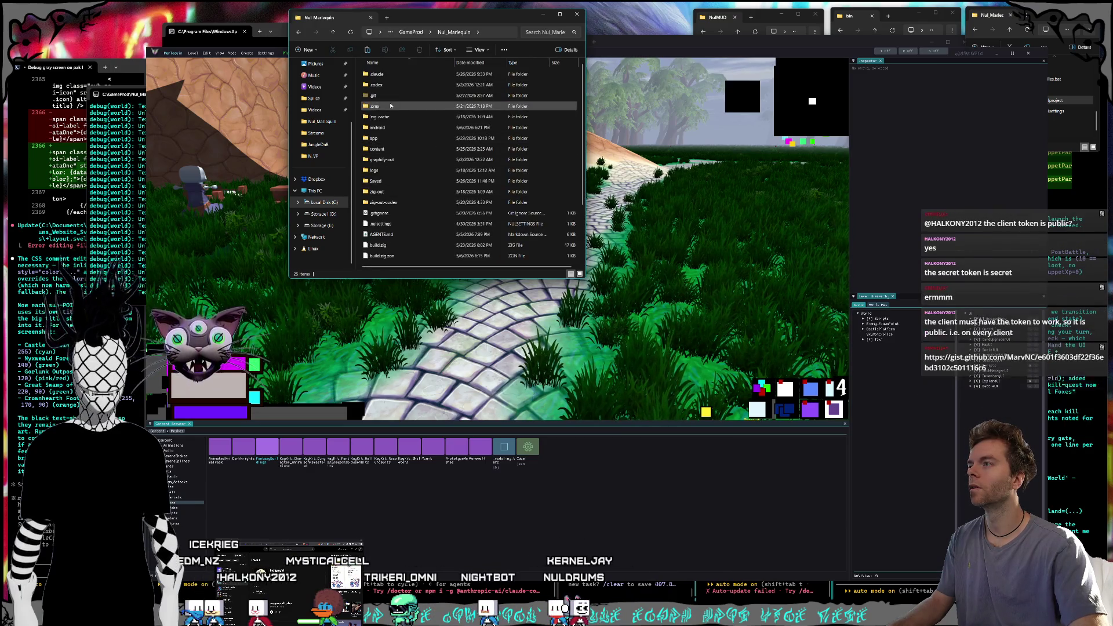
pyautogui.doubleClick(386, 149)
pyautogui.scroll(-1, 386, 157)
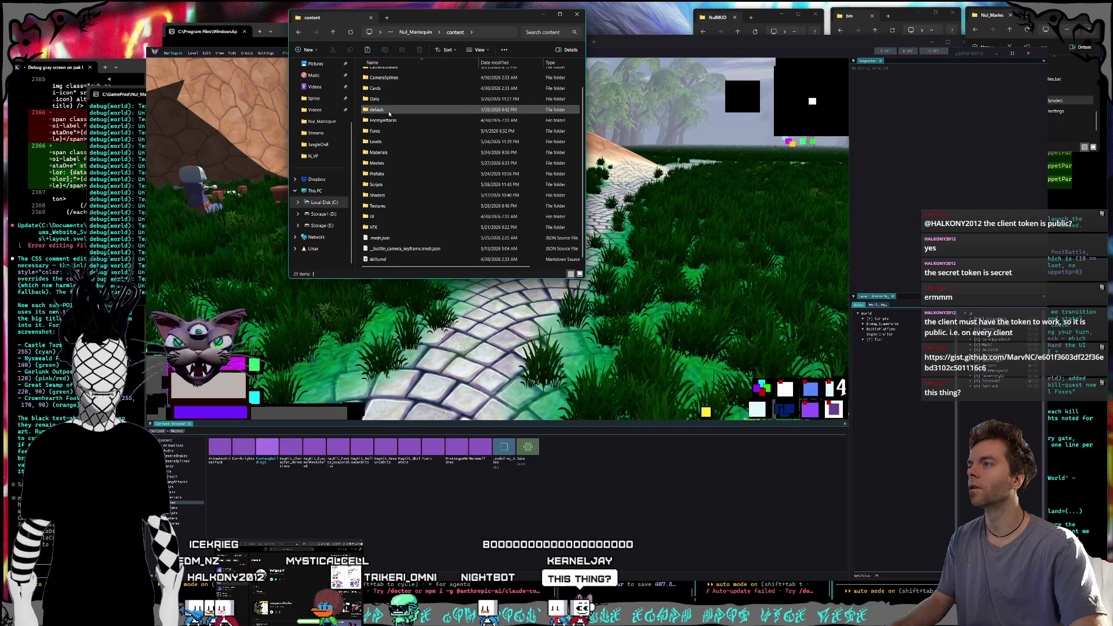
pyautogui.click(387, 163)
pyautogui.doubleClick(387, 163)
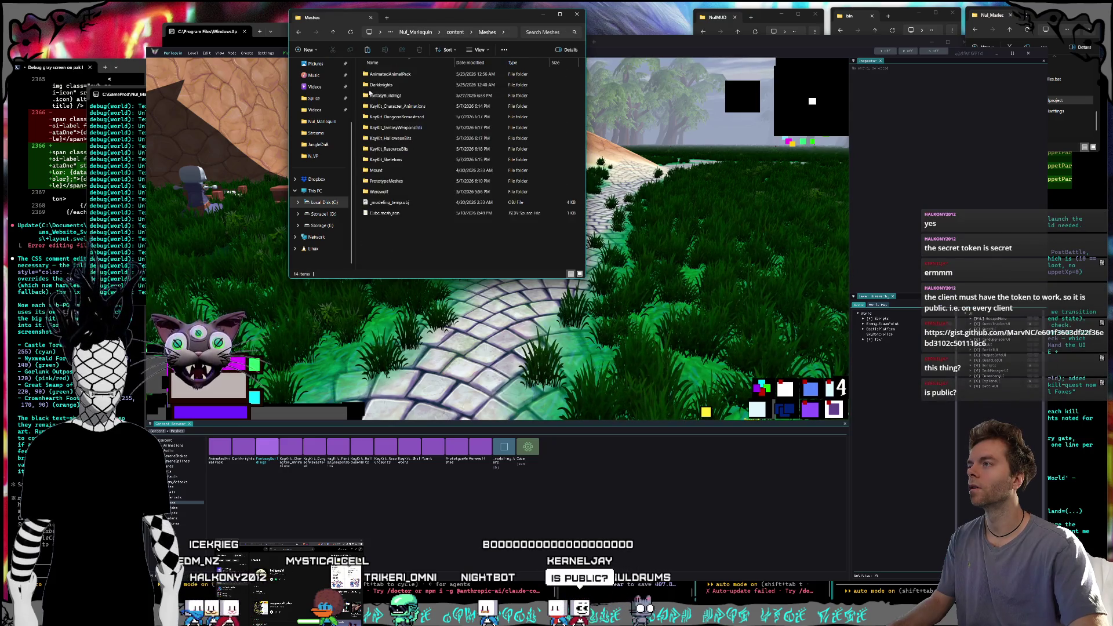
pyautogui.rightClick(389, 246)
pyautogui.click(400, 253)
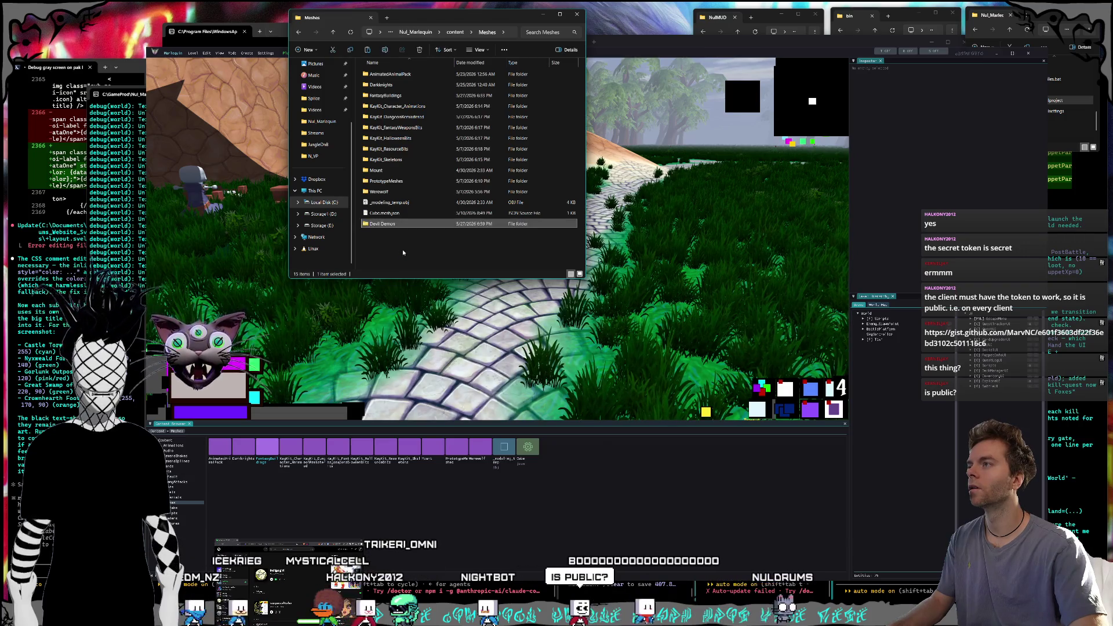
# - Delete devildemonfbx.fbx from the pasted folder, keeping the GLB, and close the window
pyautogui.doubleClick(384, 224)
pyautogui.click(399, 85)
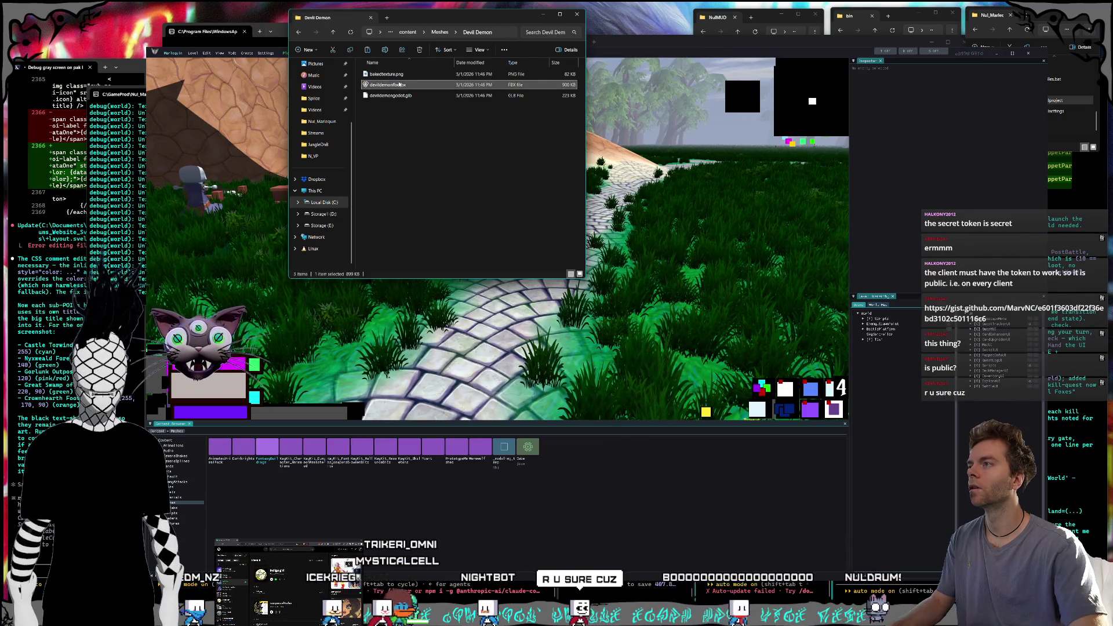
pyautogui.press('Delete')
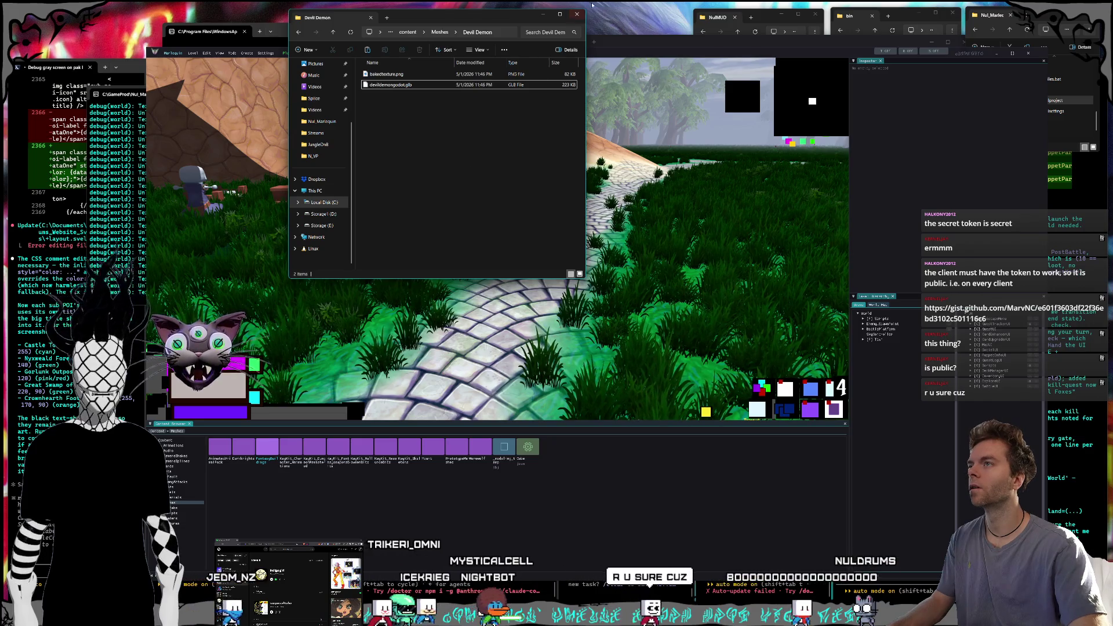
pyautogui.click(576, 14)
pyautogui.moveTo(342, 215); pyautogui.dragTo(411, 301)
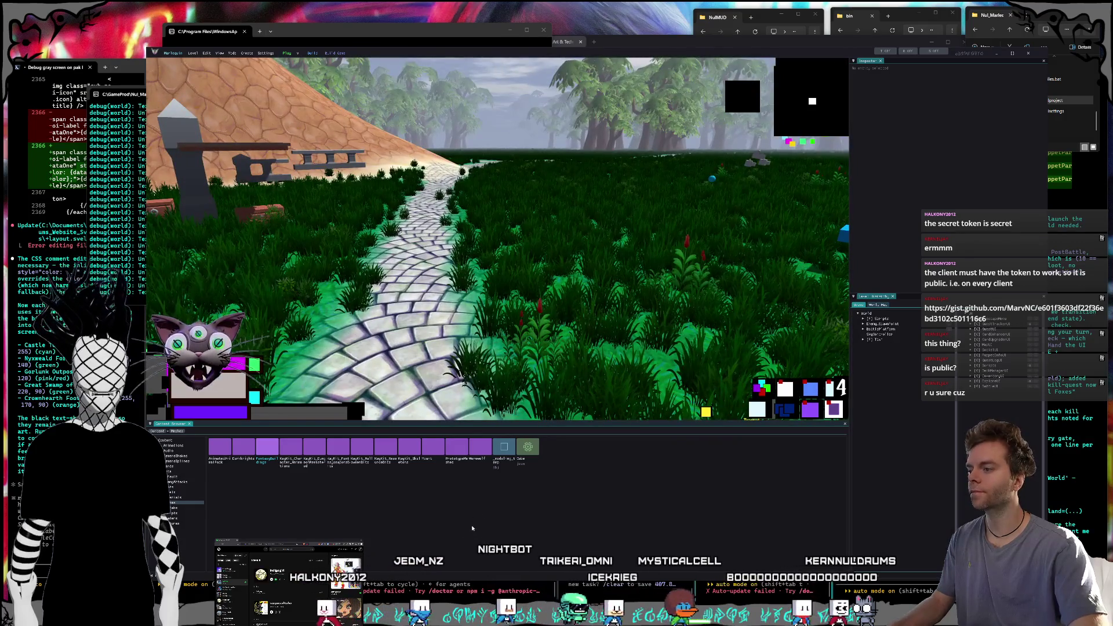
# - Place devildemongodot.glb from Meshes > Devil Demon onto the cobblestone path
pyautogui.click(162, 432)
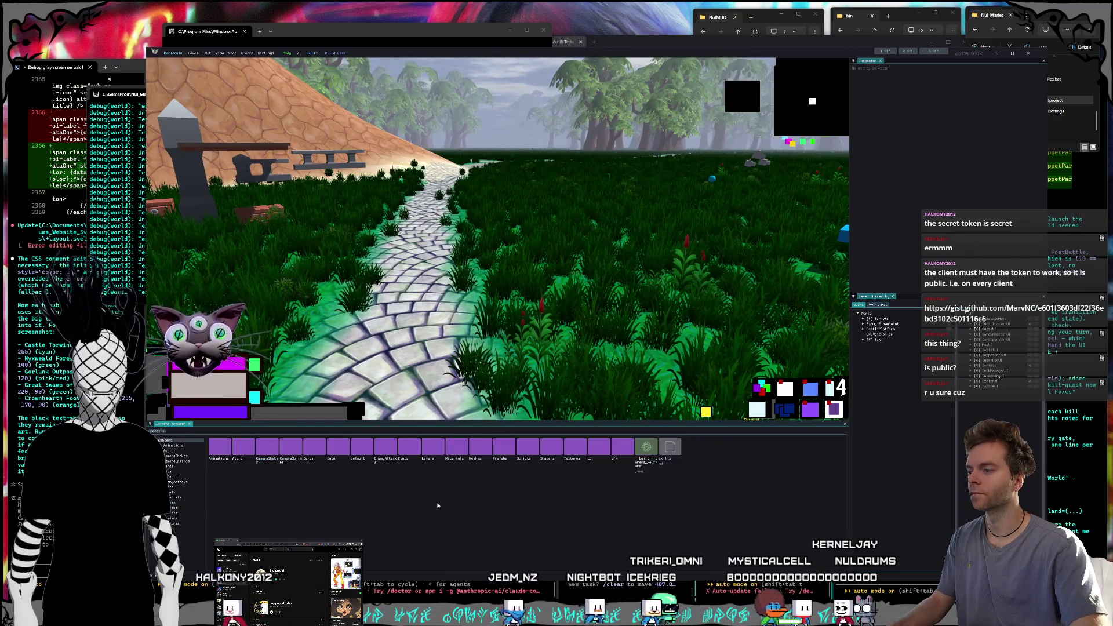
pyautogui.doubleClick(481, 452)
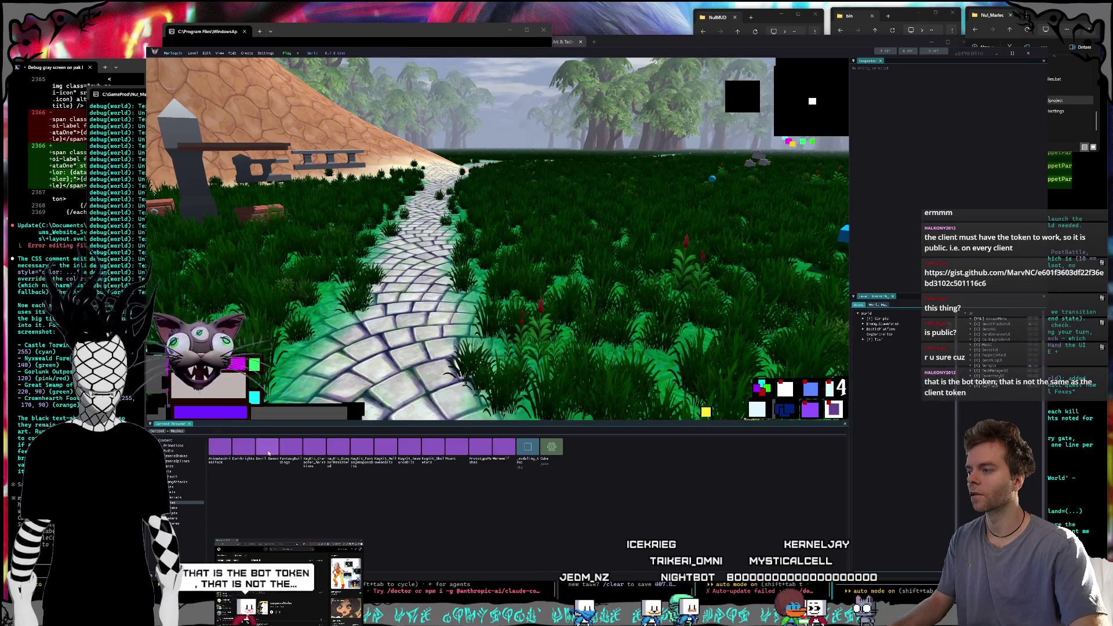
pyautogui.doubleClick(313, 447)
pyautogui.click(250, 451)
pyautogui.moveTo(414, 367)
pyautogui.mouseDown()
pyautogui.moveTo(391, 253)
pyautogui.moveTo(521, 303)
pyautogui.mouseUp()
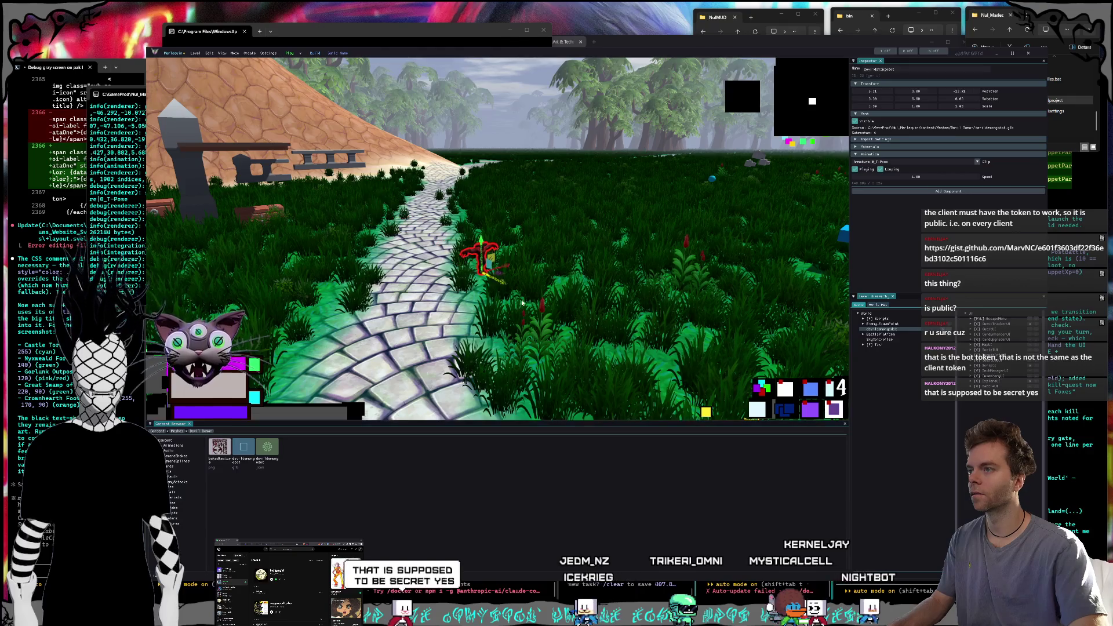
pyautogui.moveTo(338, 331); pyautogui.dragTo(477, 363)
pyautogui.press('w')
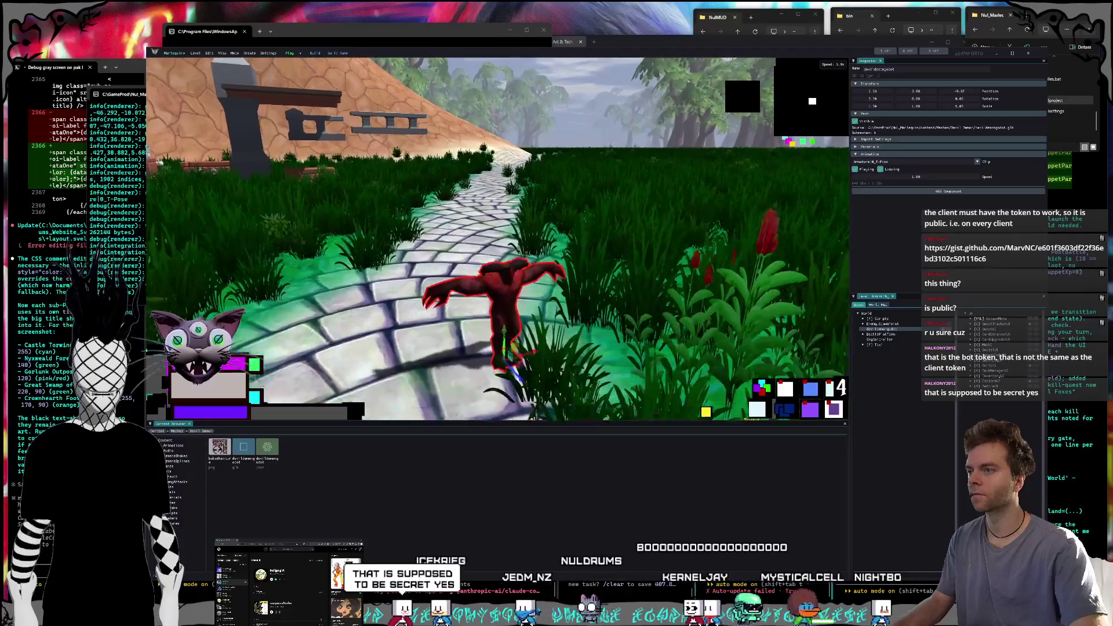
# - Re-import the demon at import scale 3, then at 3.5, and capture a screenshot
pyautogui.click(878, 140)
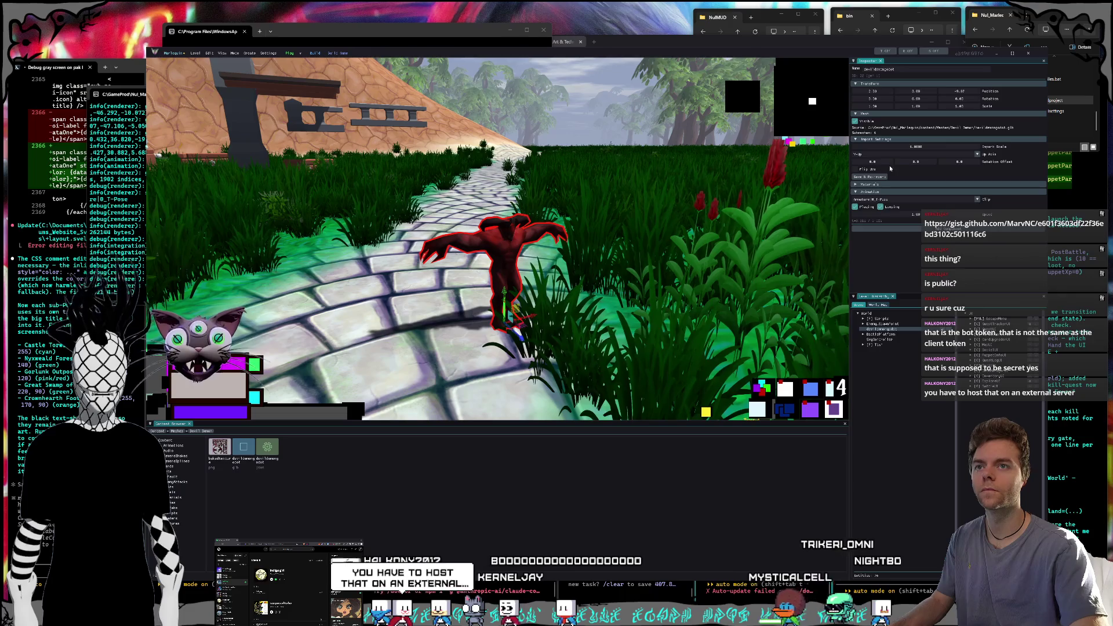
pyautogui.doubleClick(922, 147)
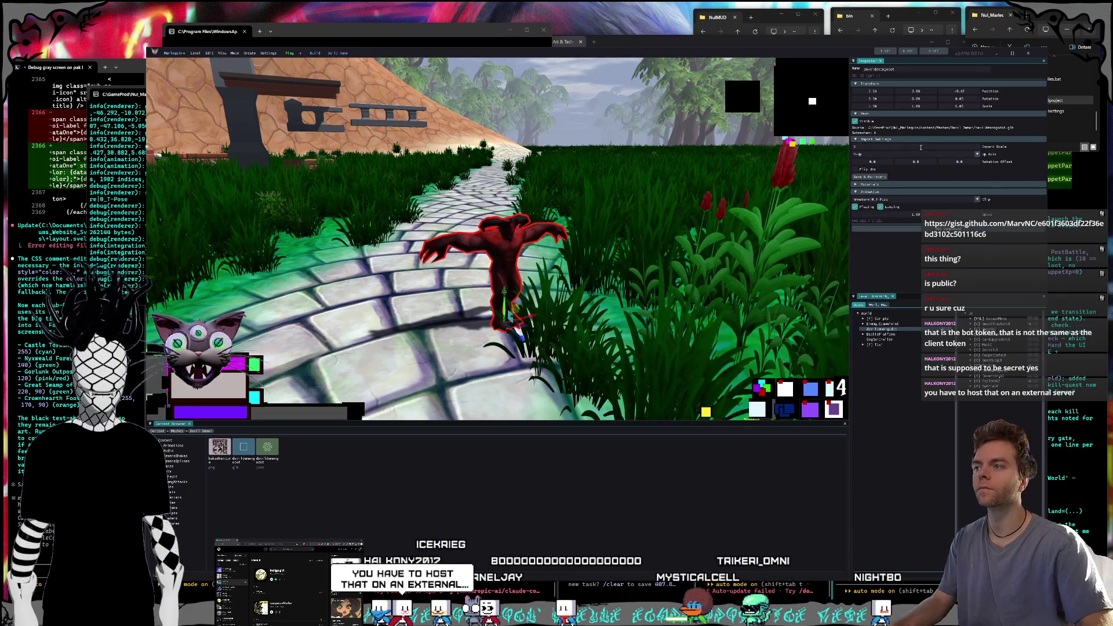
pyautogui.click(880, 178)
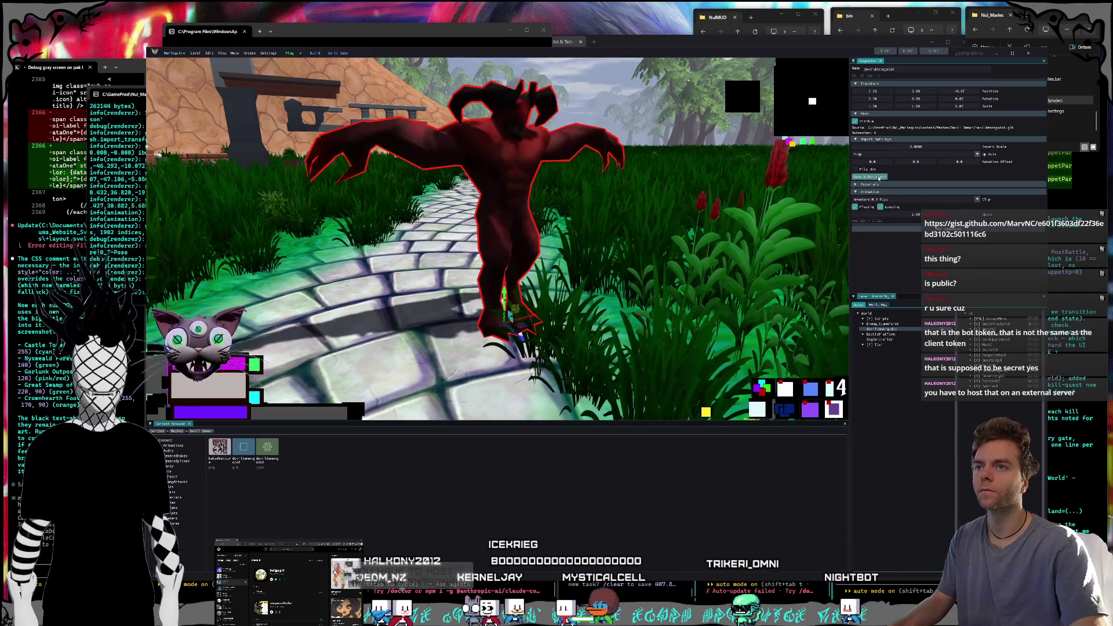
pyautogui.scroll(-5, 504, 185)
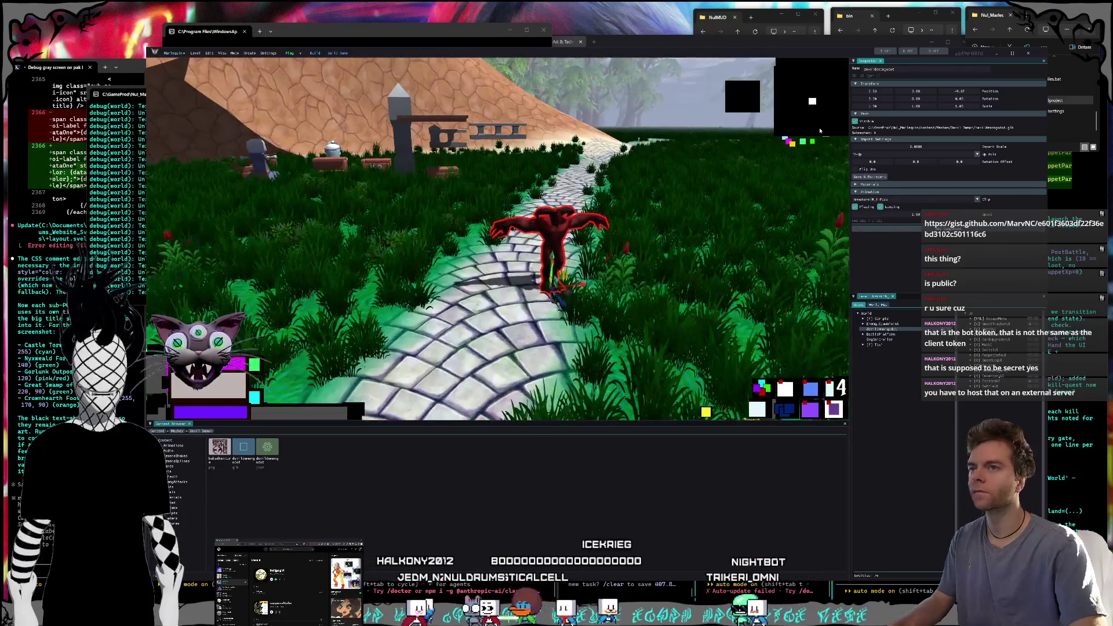
pyautogui.doubleClick(945, 147)
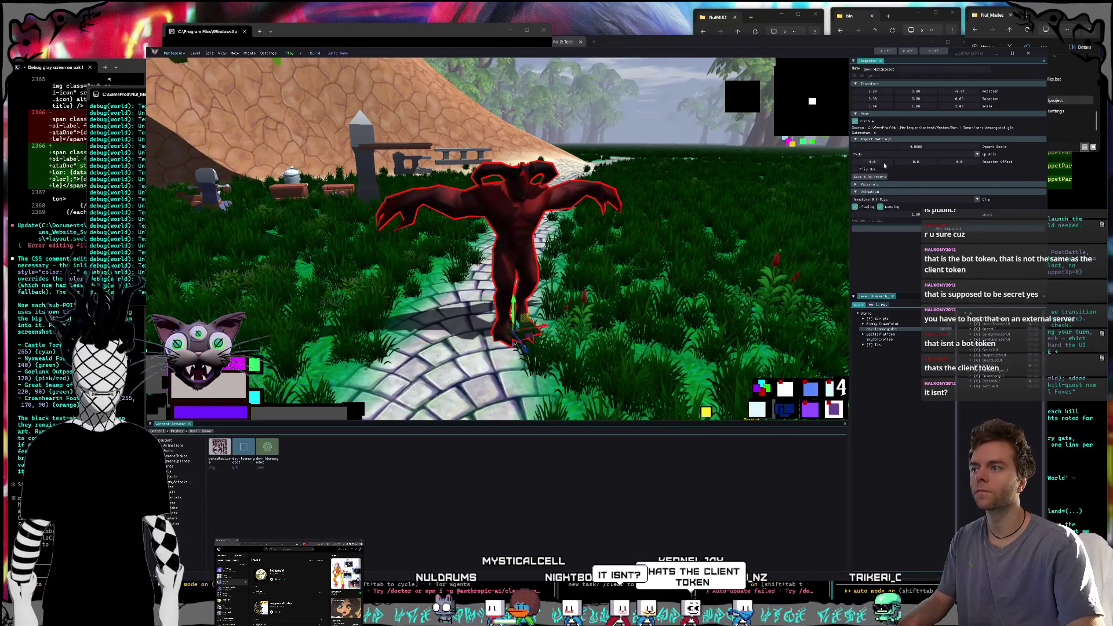
pyautogui.doubleClick(918, 147)
pyautogui.write('3')
pyautogui.press('Return')
pyautogui.click(879, 177)
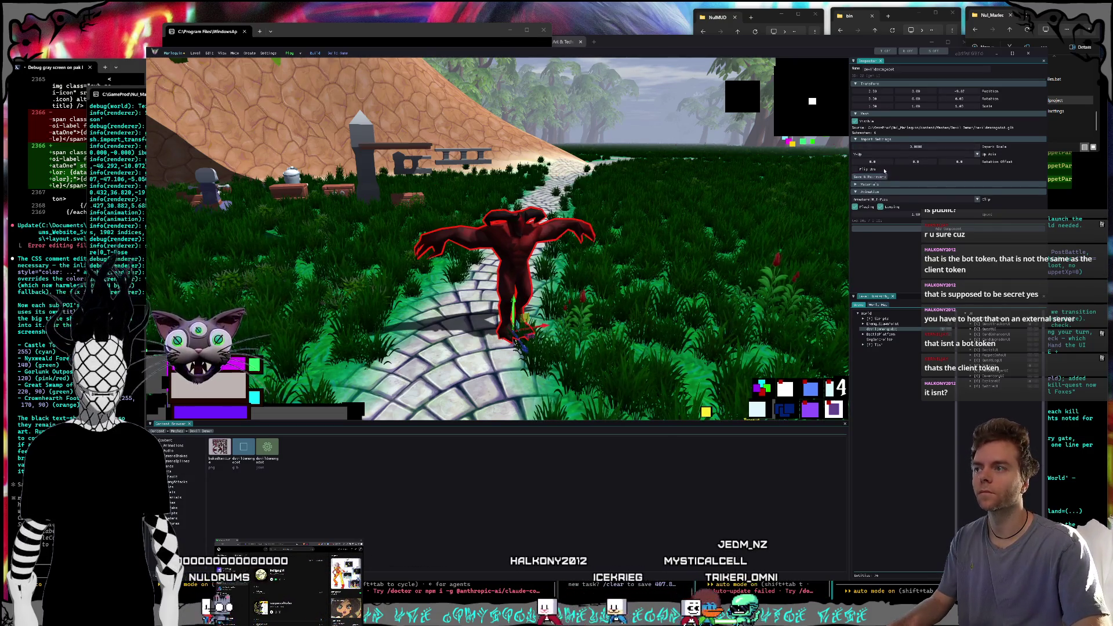
pyautogui.doubleClick(922, 145)
pyautogui.write('3.5')
pyautogui.click(879, 177)
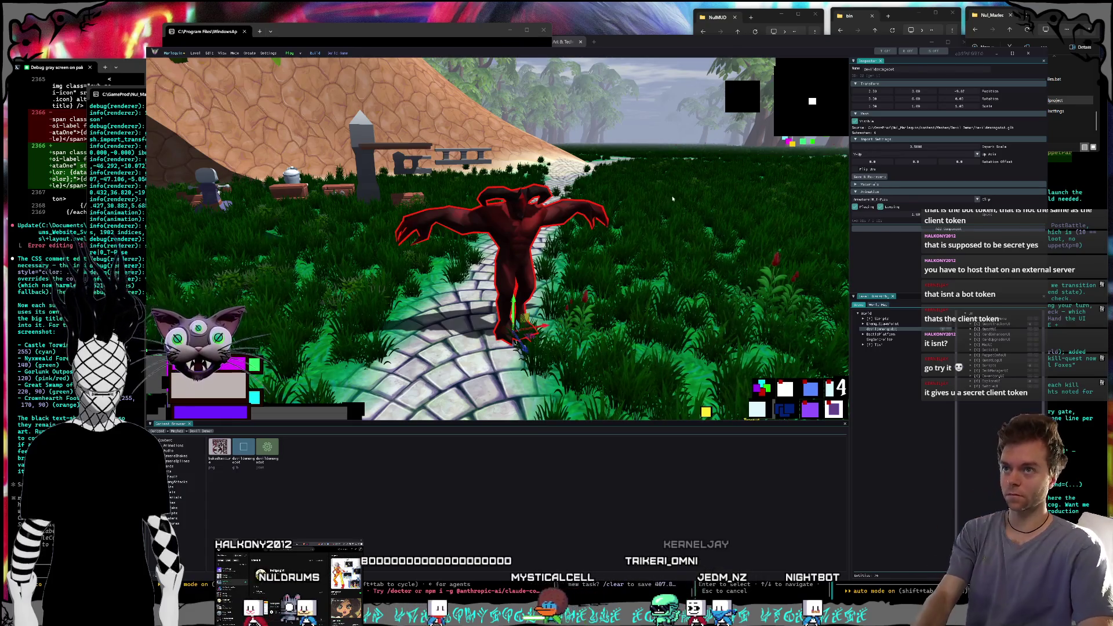
pyautogui.press('ctrl+Print')
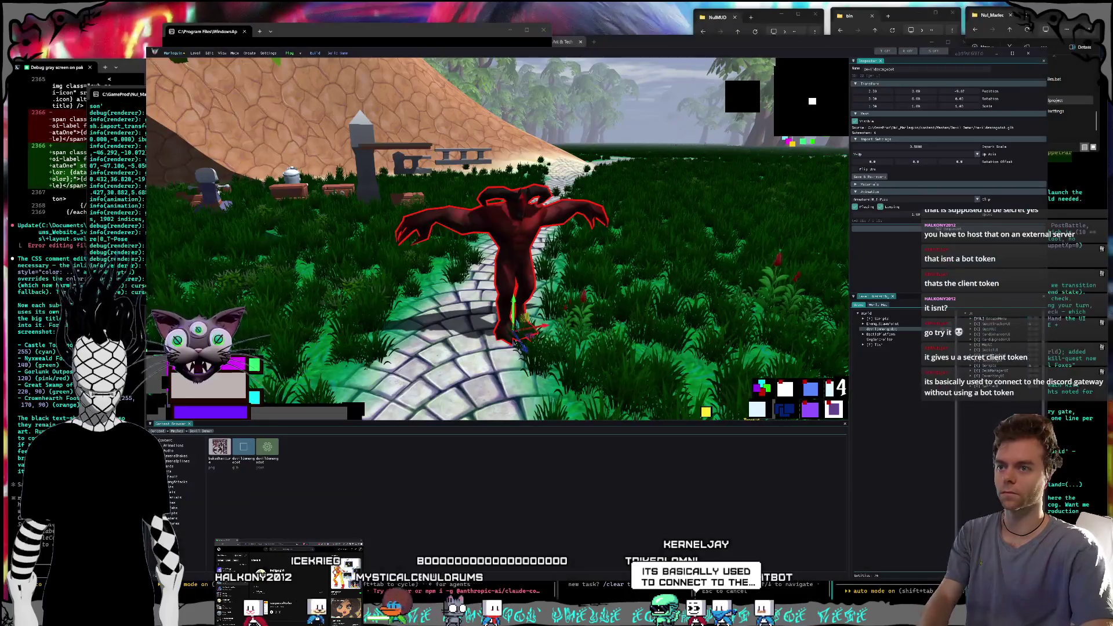
# - Give the save/load agent the go-ahead to port the mount system
pyautogui.click(457, 579)
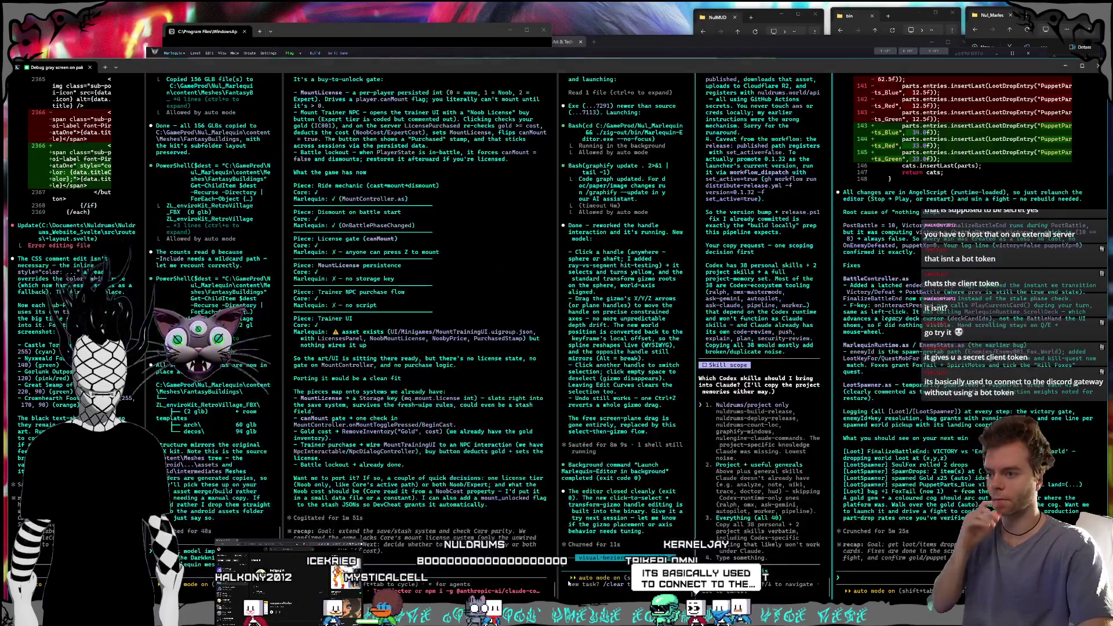
pyautogui.click(457, 579)
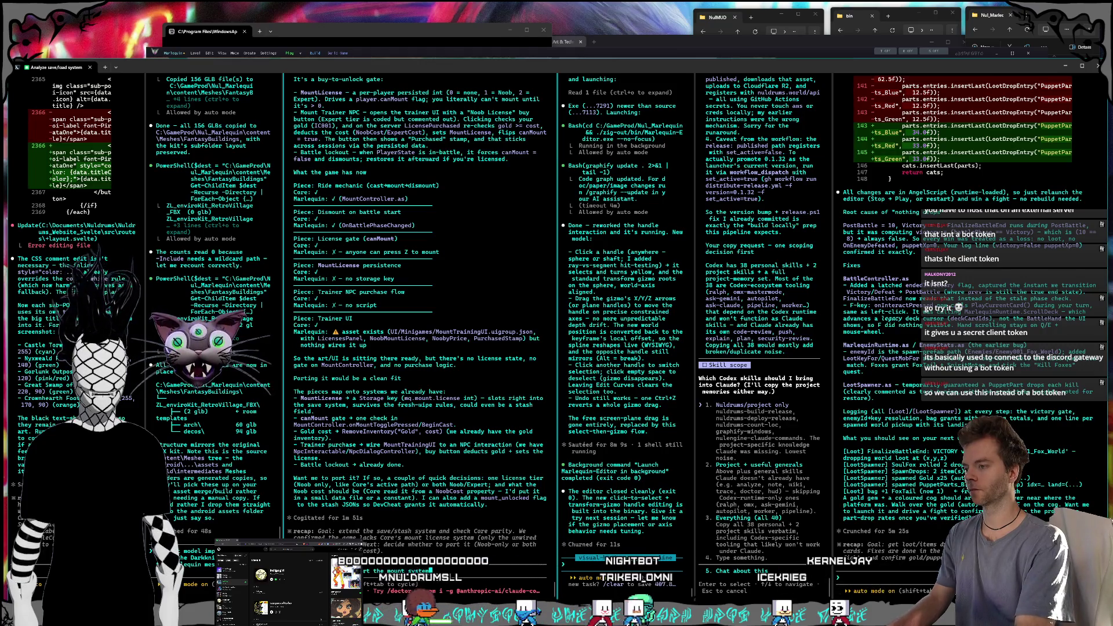
pyautogui.press('Return')
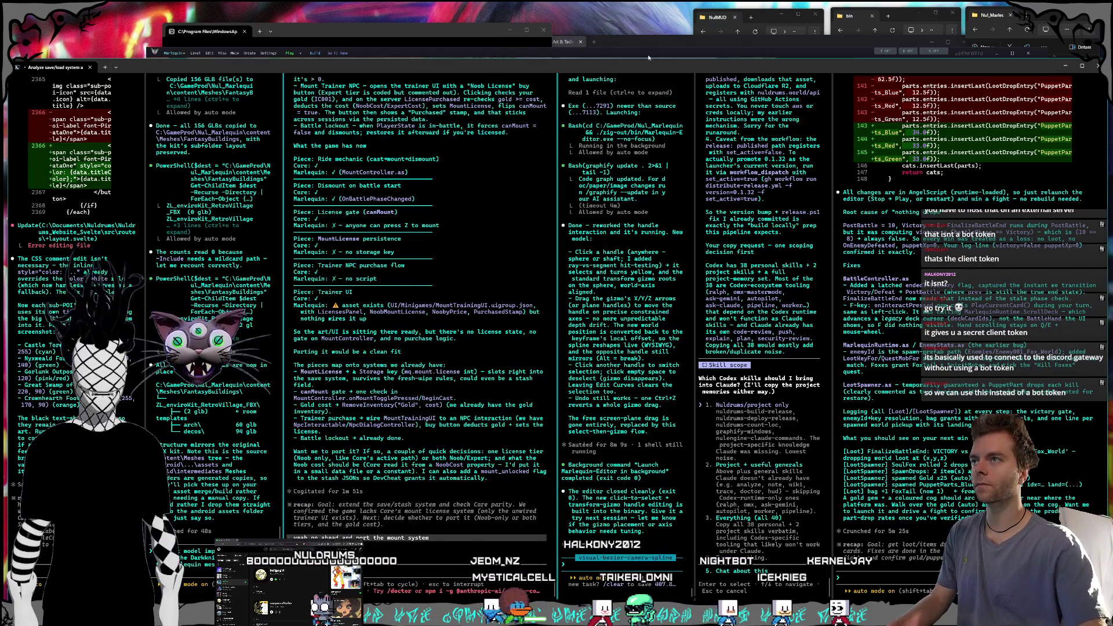
# - In another pane, restart Claude and request swapping the sleep demon prefab's model for Devil Demon
pyautogui.click(648, 57)
pyautogui.click(882, 582)
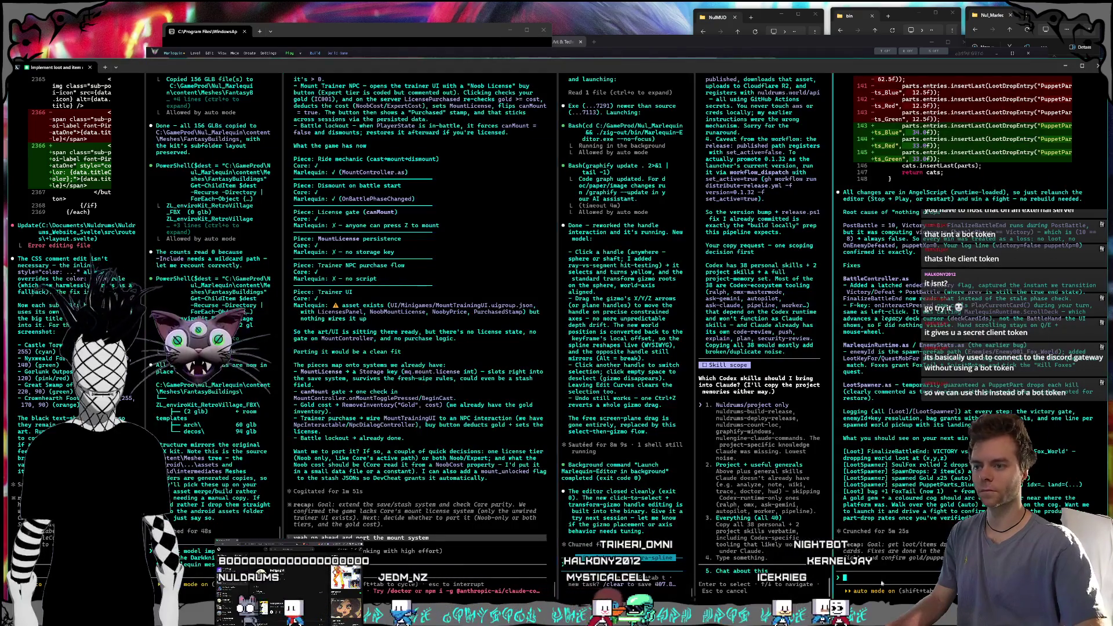
pyautogui.click(641, 570)
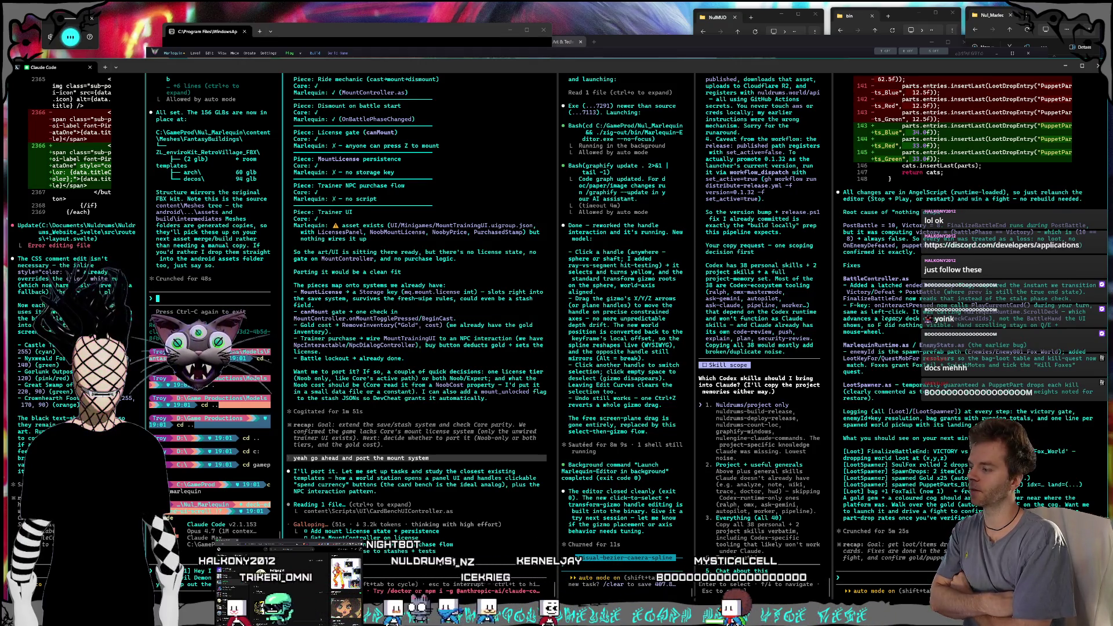
pyautogui.hotkey('ctrl', 'c')
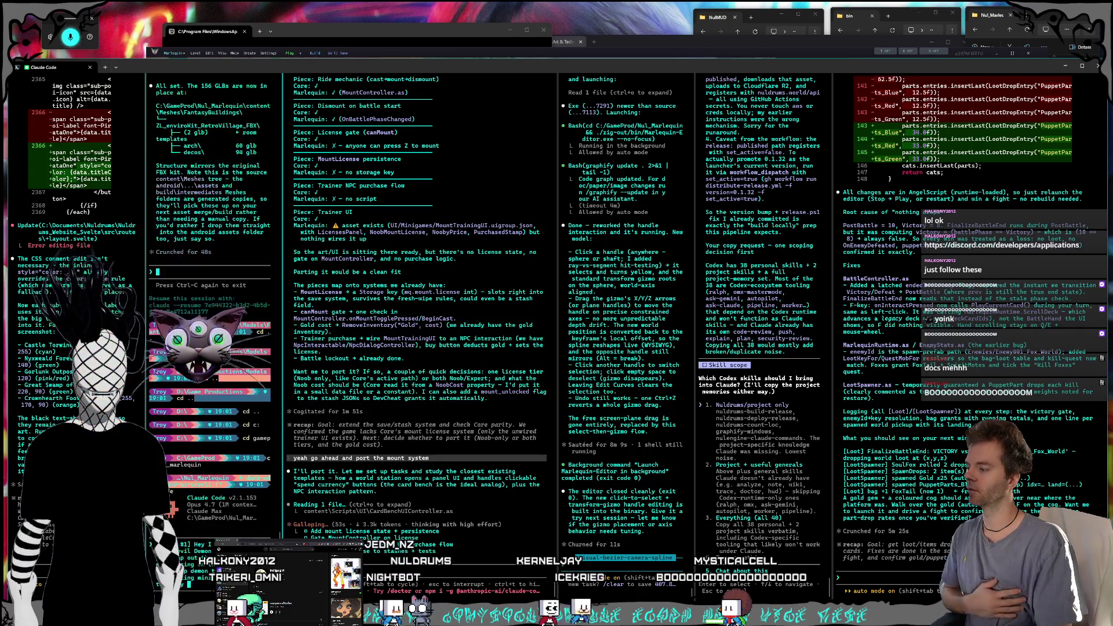
pyautogui.press('Return')
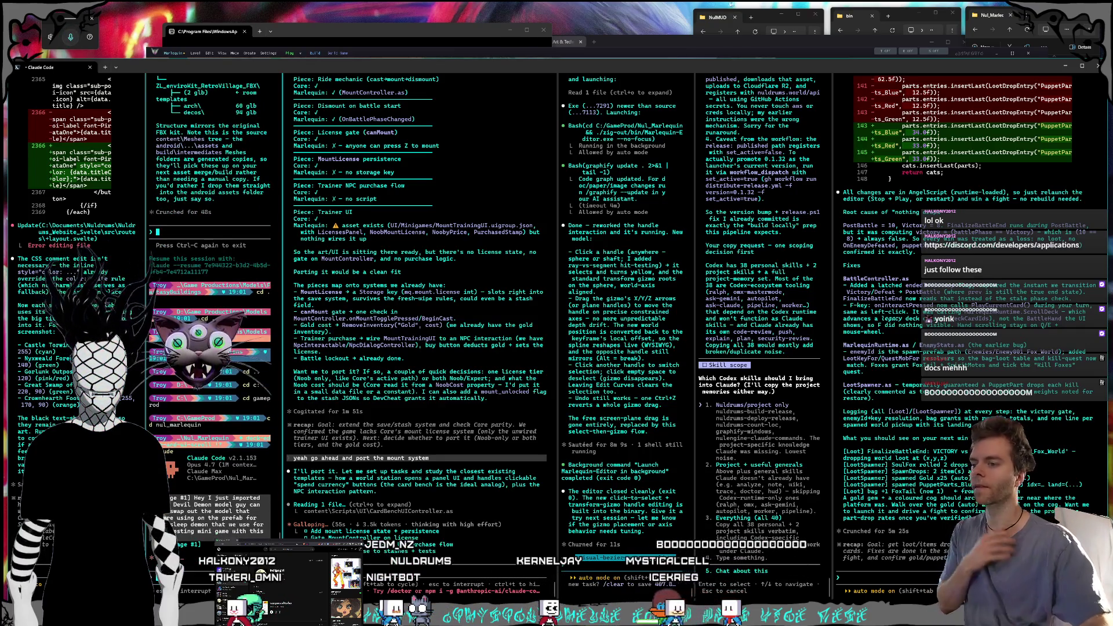
# - Delete the devilDemonGodot entity from under Enemy_SpawnPoint in the editor
pyautogui.click(679, 44)
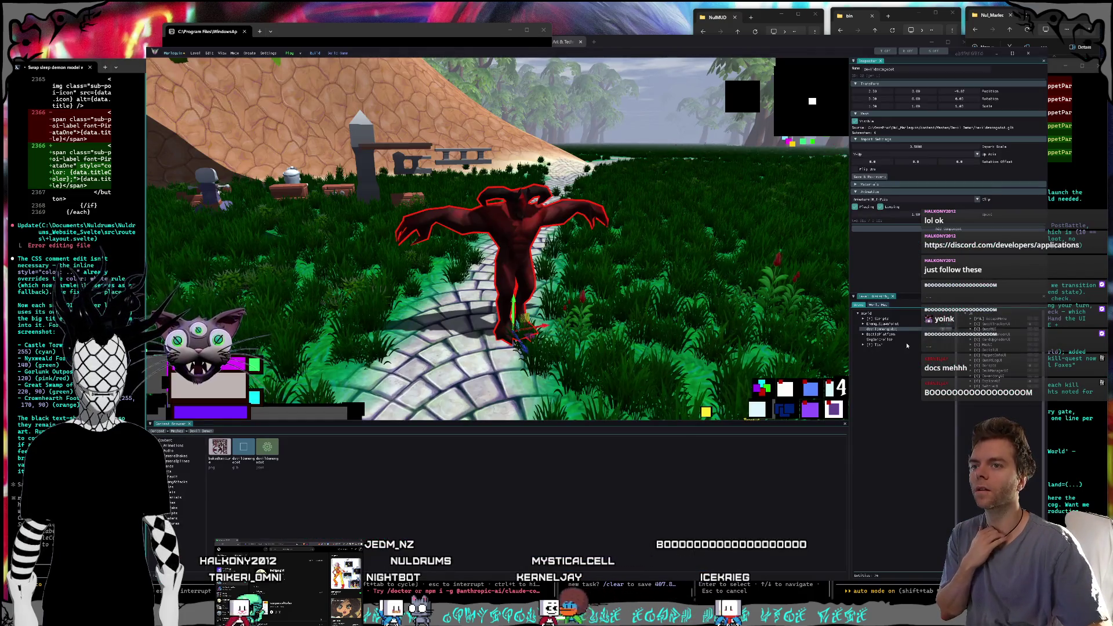
pyautogui.click(881, 324)
pyautogui.click(885, 346)
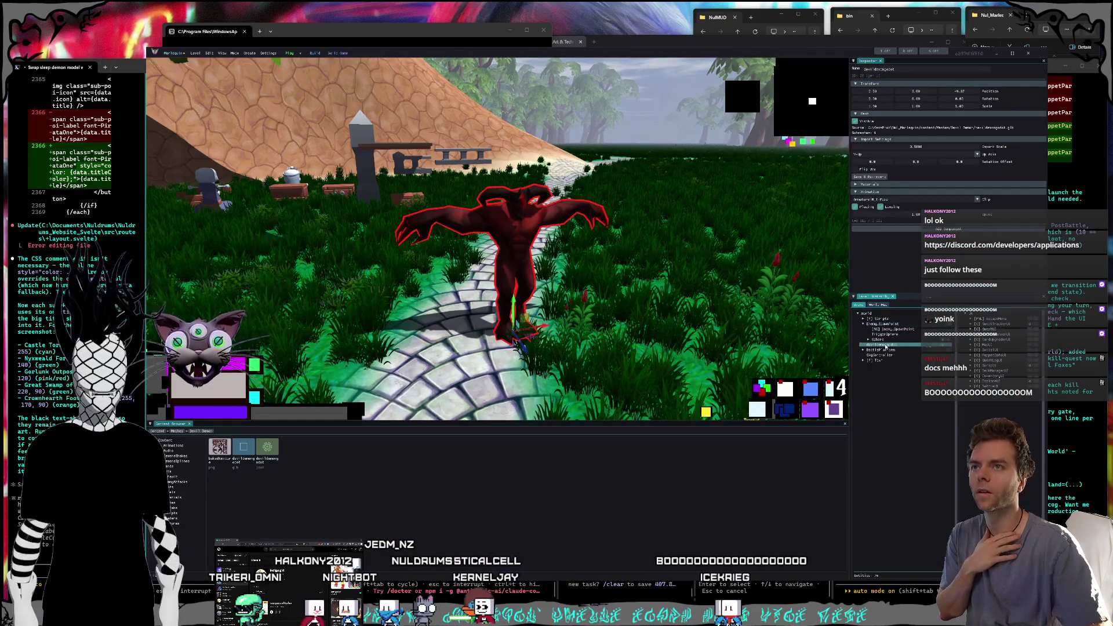
pyautogui.press('Delete')
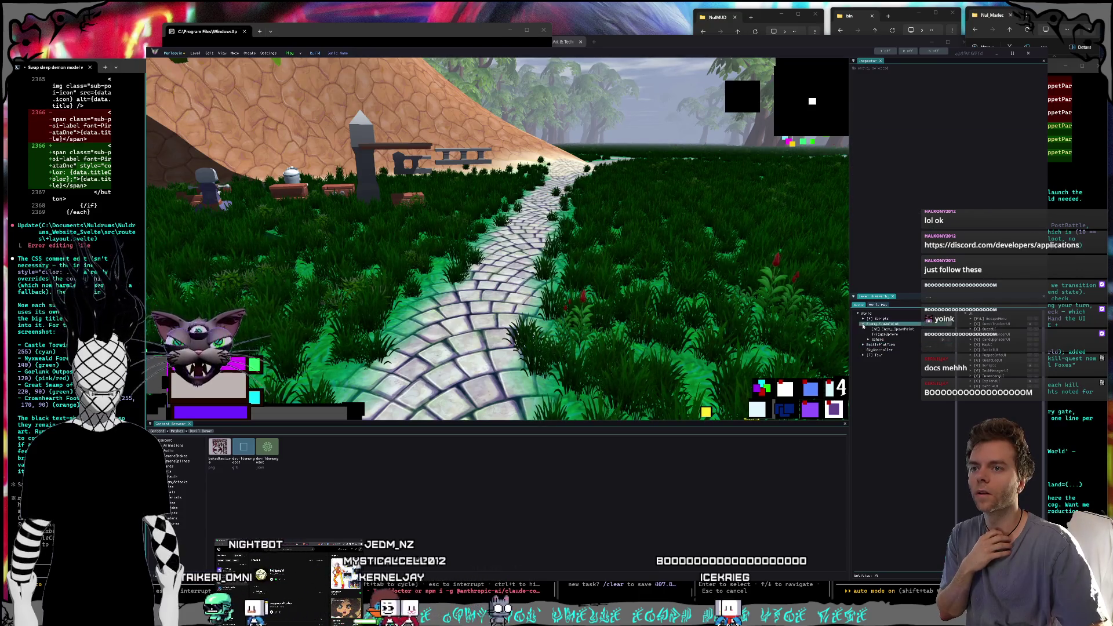
# - Frame Enemy_SpawnPoint, play-test the game with F5, and close the editor
pyautogui.click(863, 327)
pyautogui.press('f')
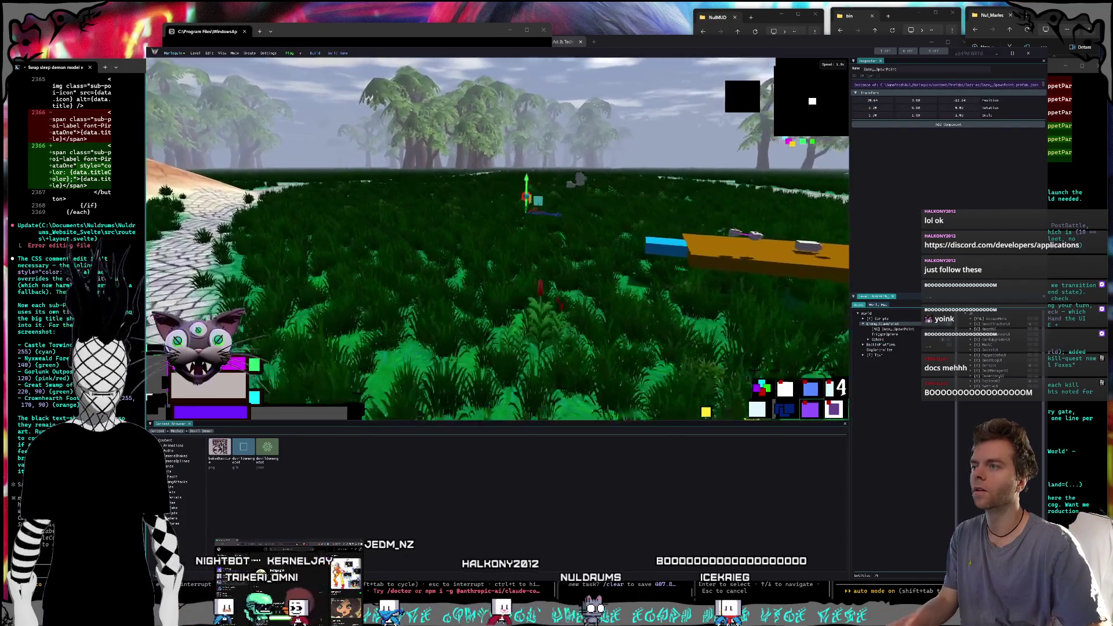
pyautogui.press('Escape')
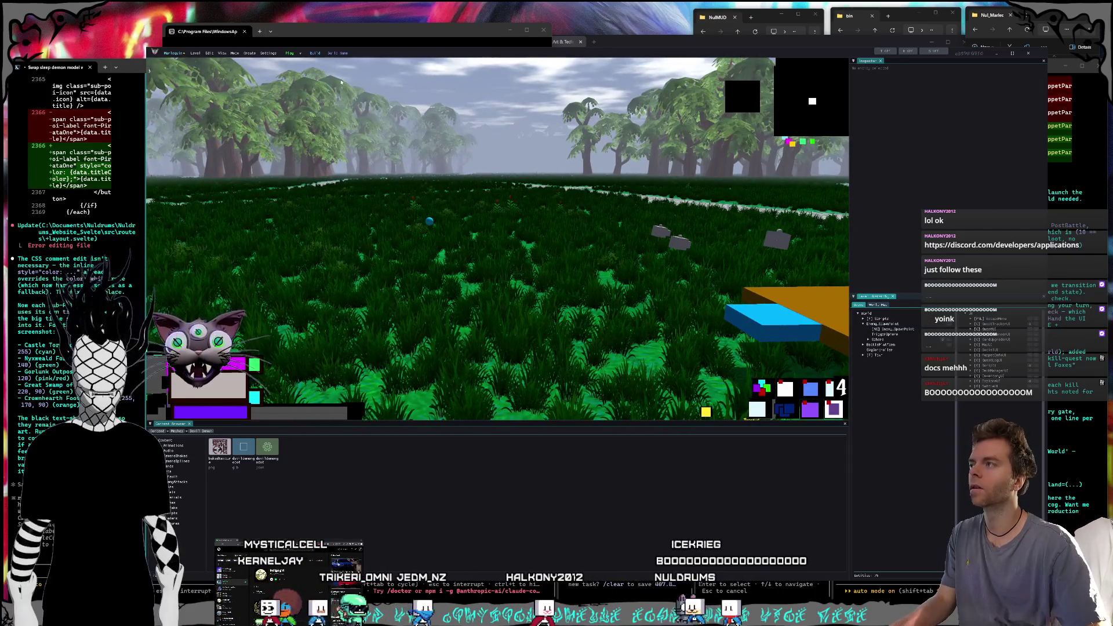
pyautogui.press('F5')
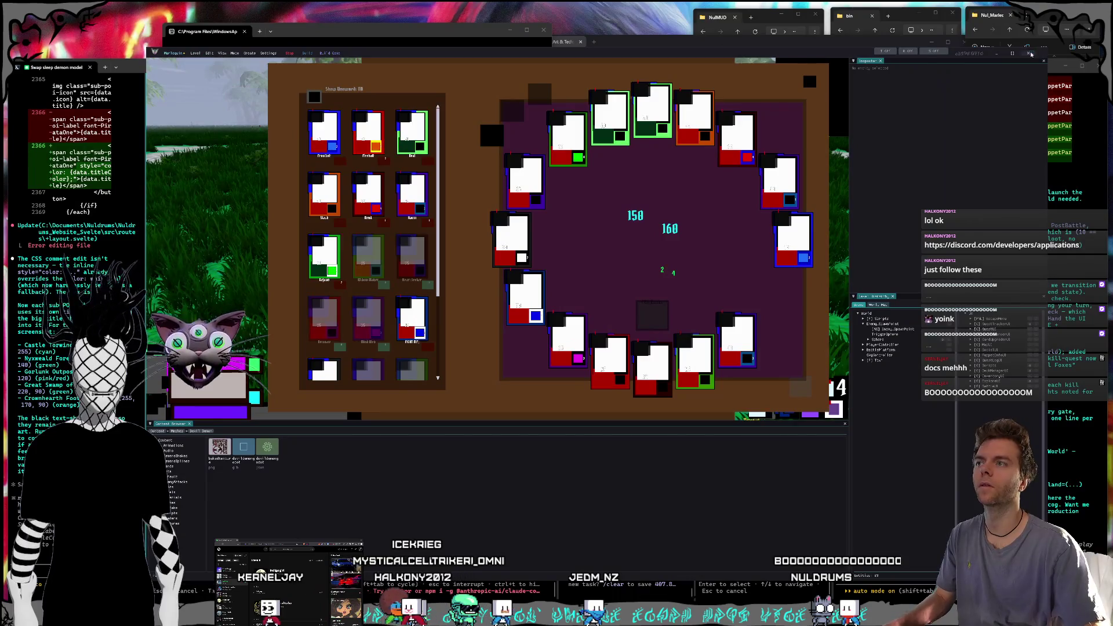
pyautogui.click(1030, 53)
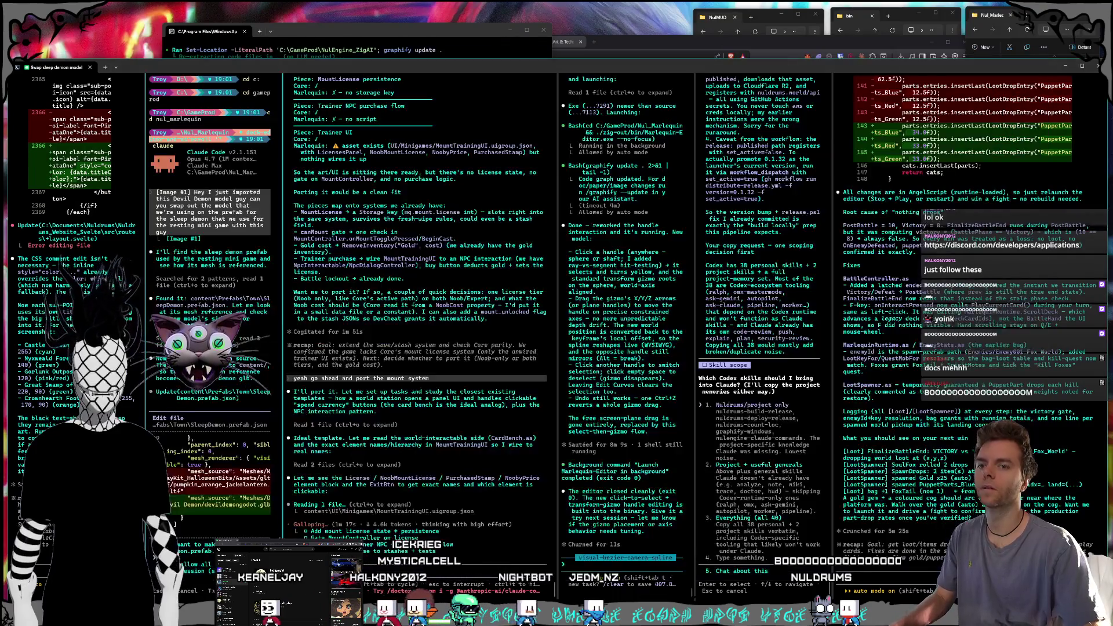
# - Paste the screenshot into the prompt, dictate by voice, and answer the Codex skills question with project-only
pyautogui.hotkey('ctrl', 'v')
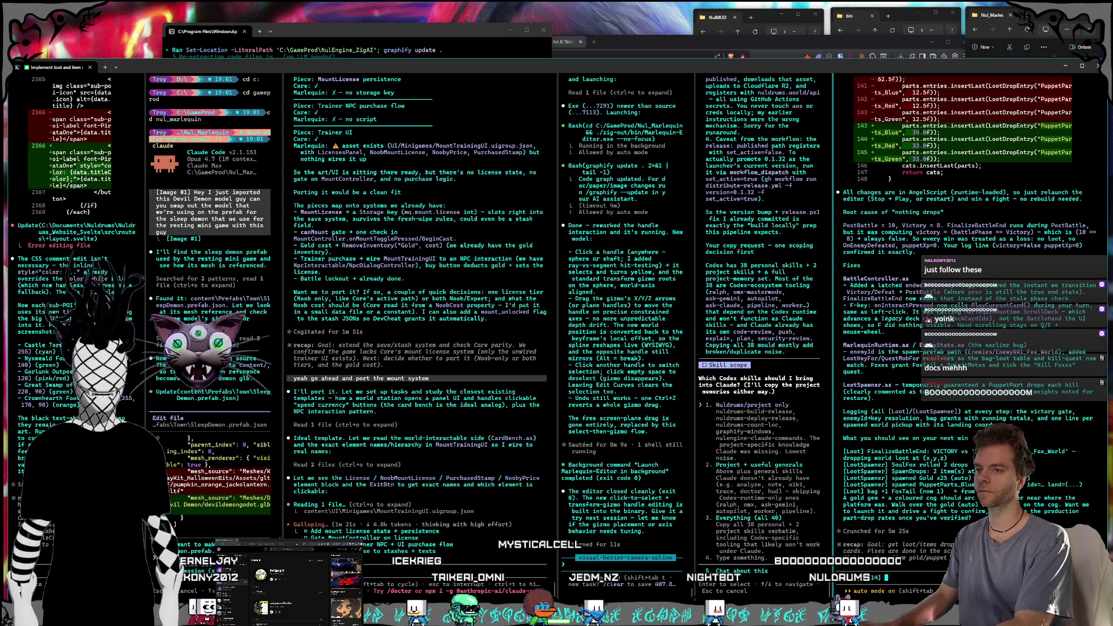
pyautogui.press('super+h')
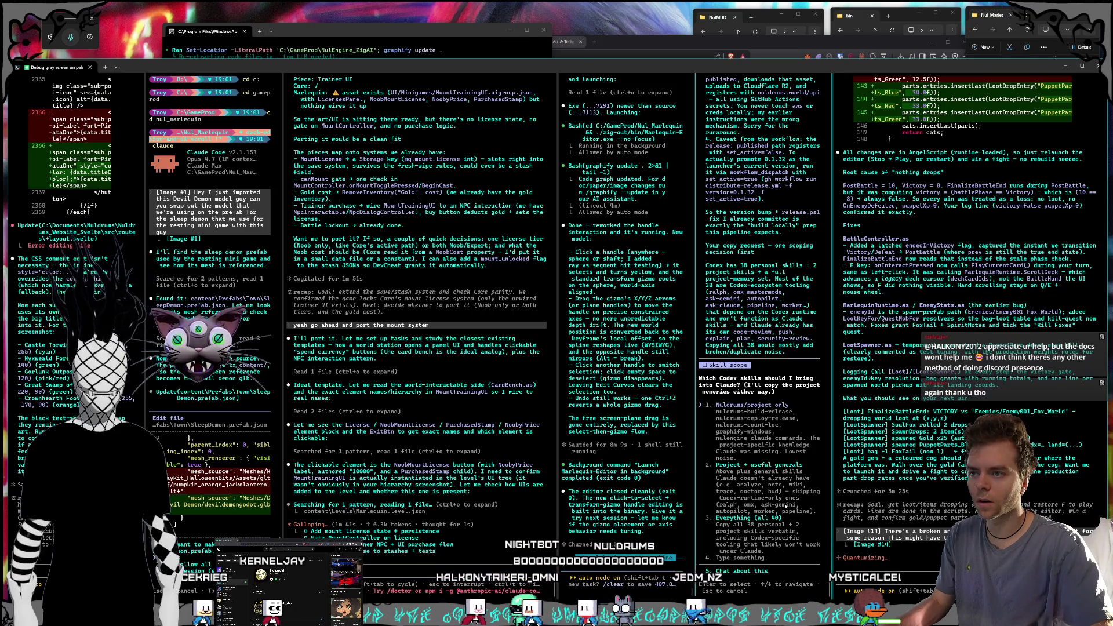
pyautogui.press('Return')
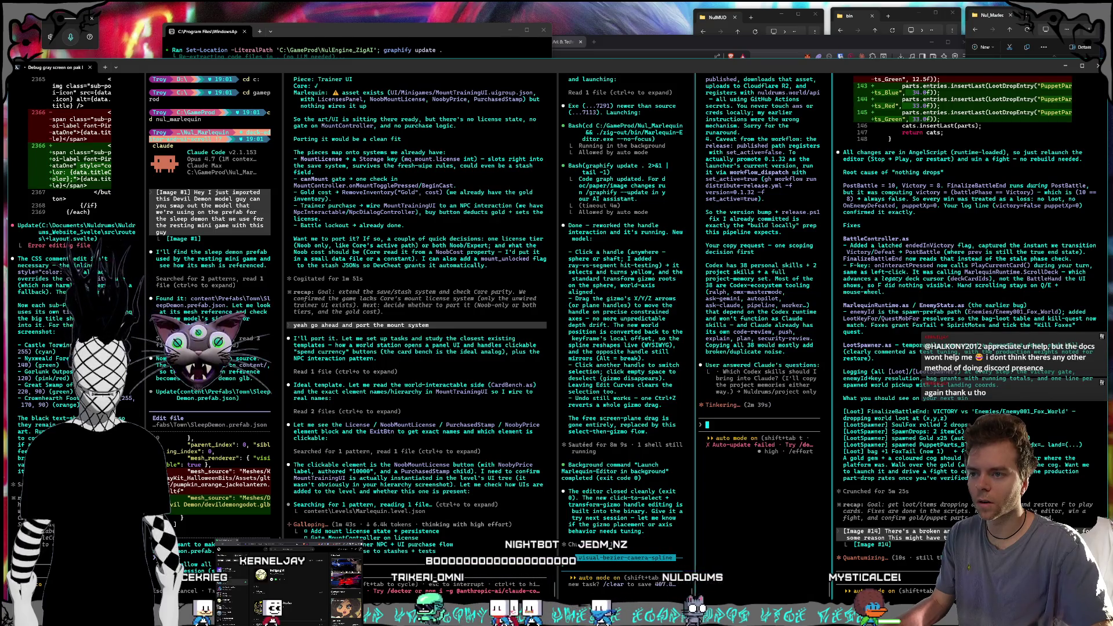
pyautogui.click(667, 510)
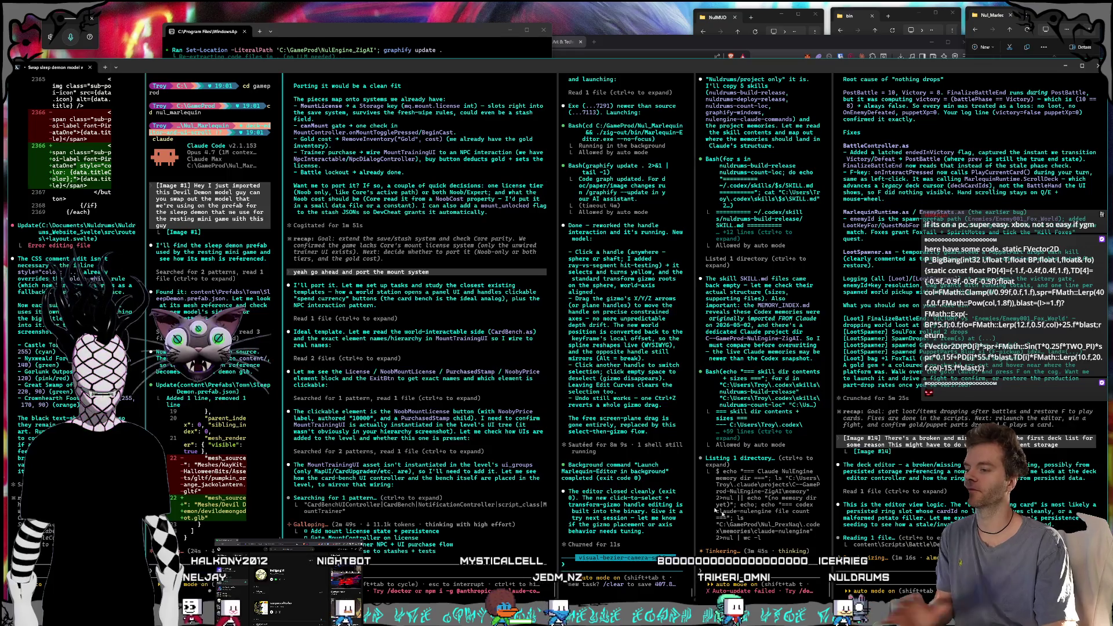
# - Focus the visual-bezier-camera-spline pane while the agents write the mount trainer scripts
pyautogui.click(661, 492)
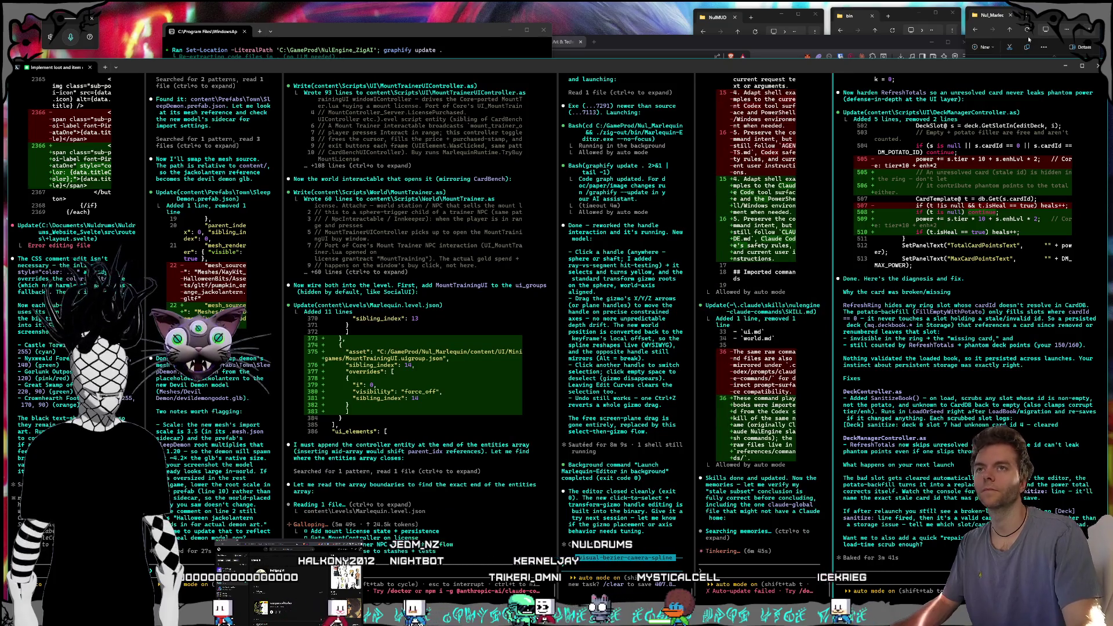
pyautogui.doubleClick(1038, 100)
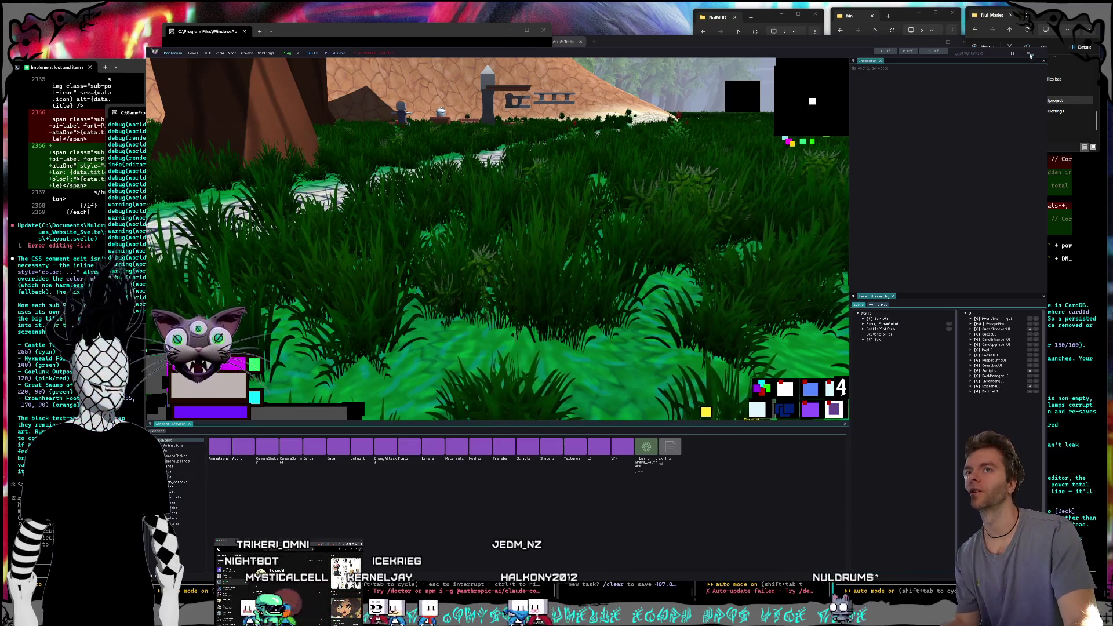
pyautogui.hotkey('alt', 'F4')
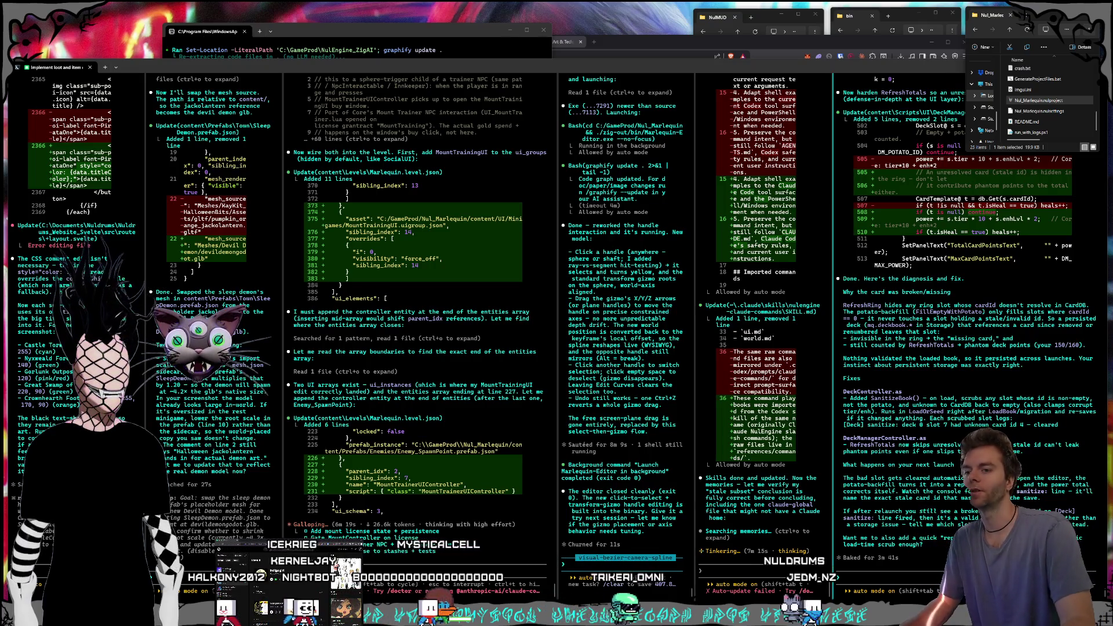
# - Bring the terminal window forward and move the Claude usage settings window aside
pyautogui.click(917, 573)
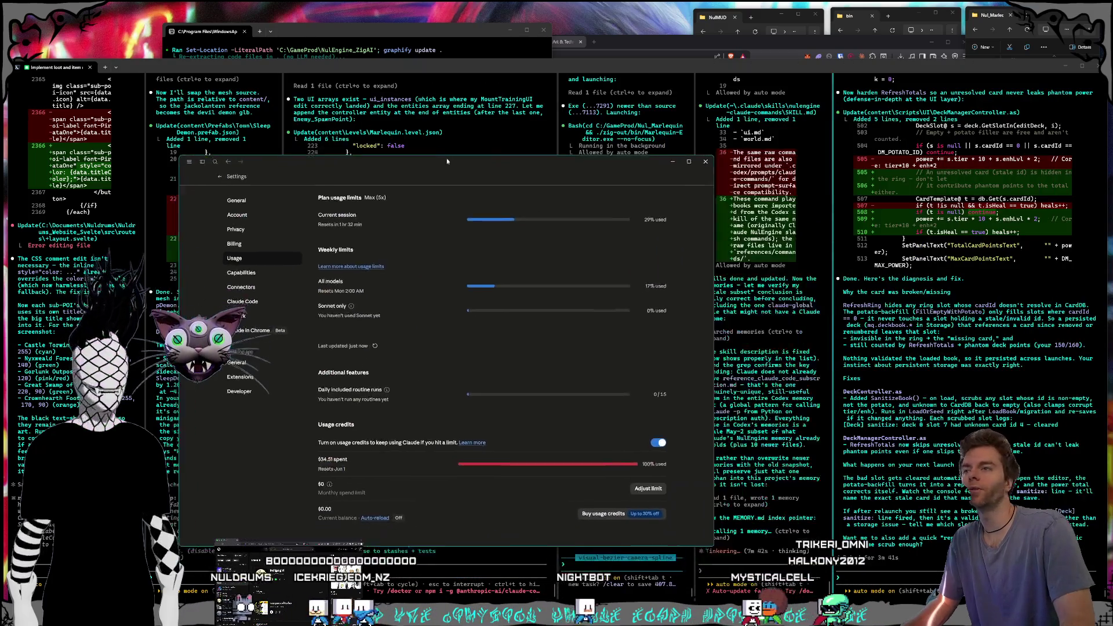
pyautogui.moveTo(426, 150); pyautogui.dragTo(590, 86)
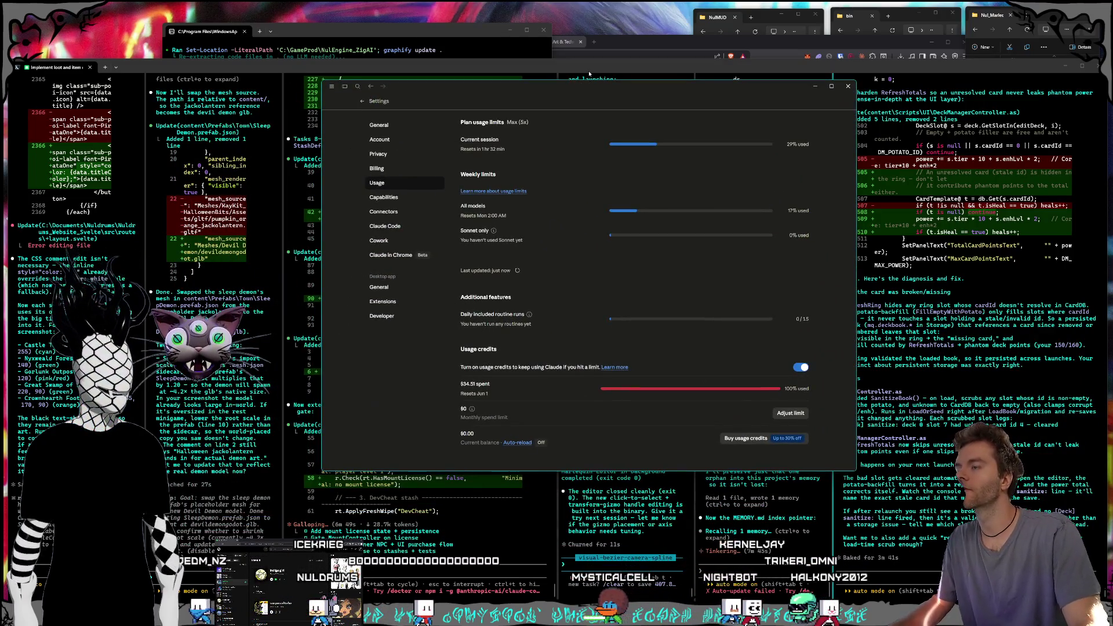
pyautogui.moveTo(531, 86); pyautogui.dragTo(566, 74)
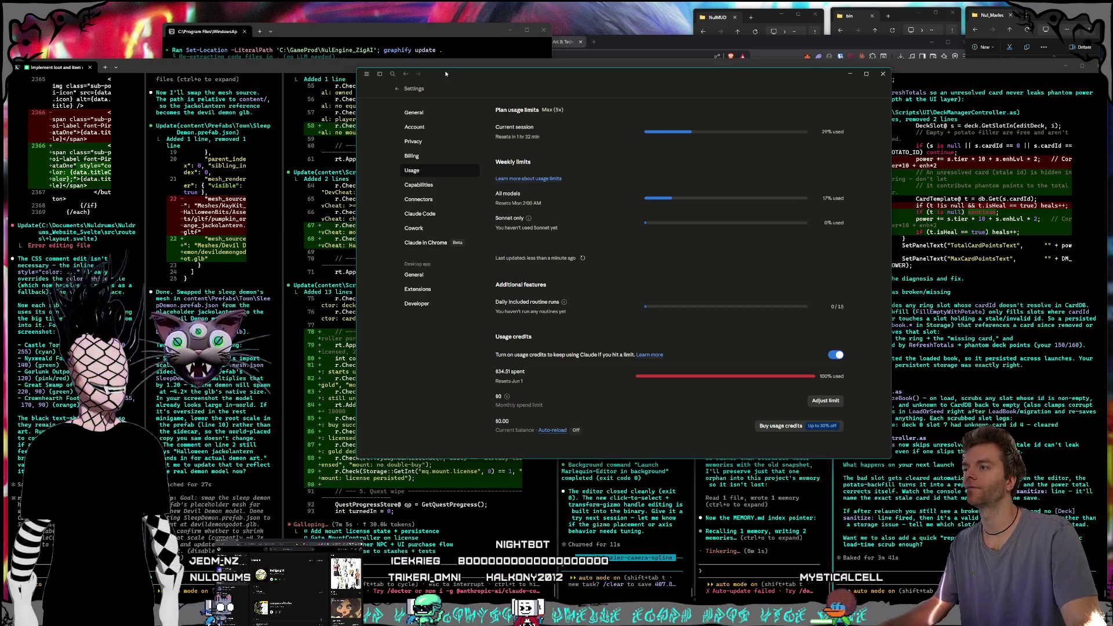
pyautogui.click(882, 74)
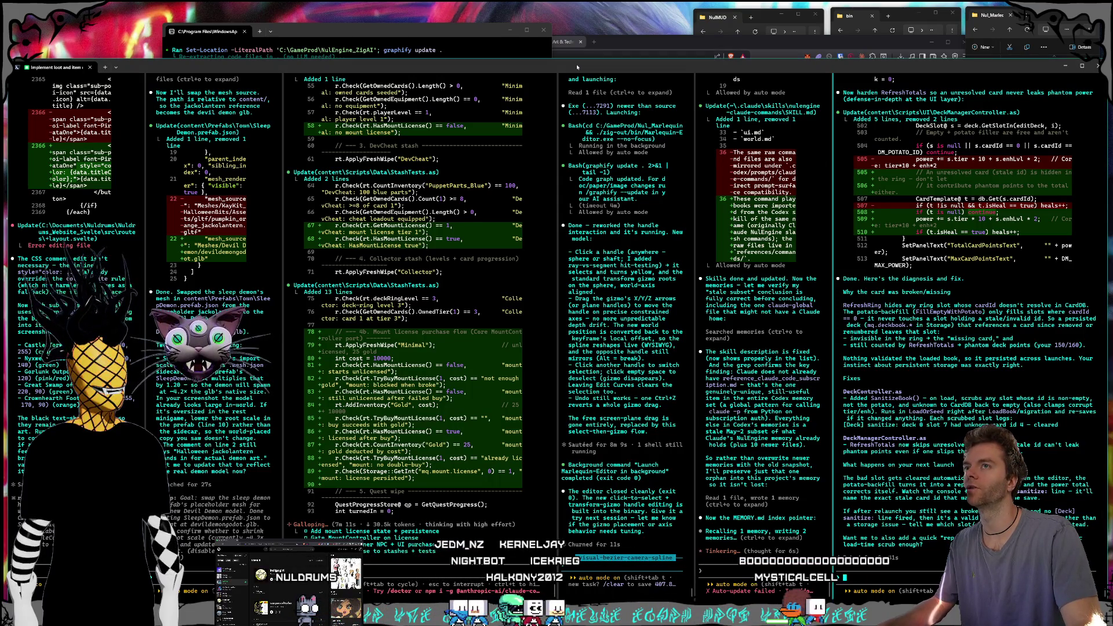
# - Open Nul_Marlequin.nulproject from the project folder and nudge the editor window into place
pyautogui.click(415, 36)
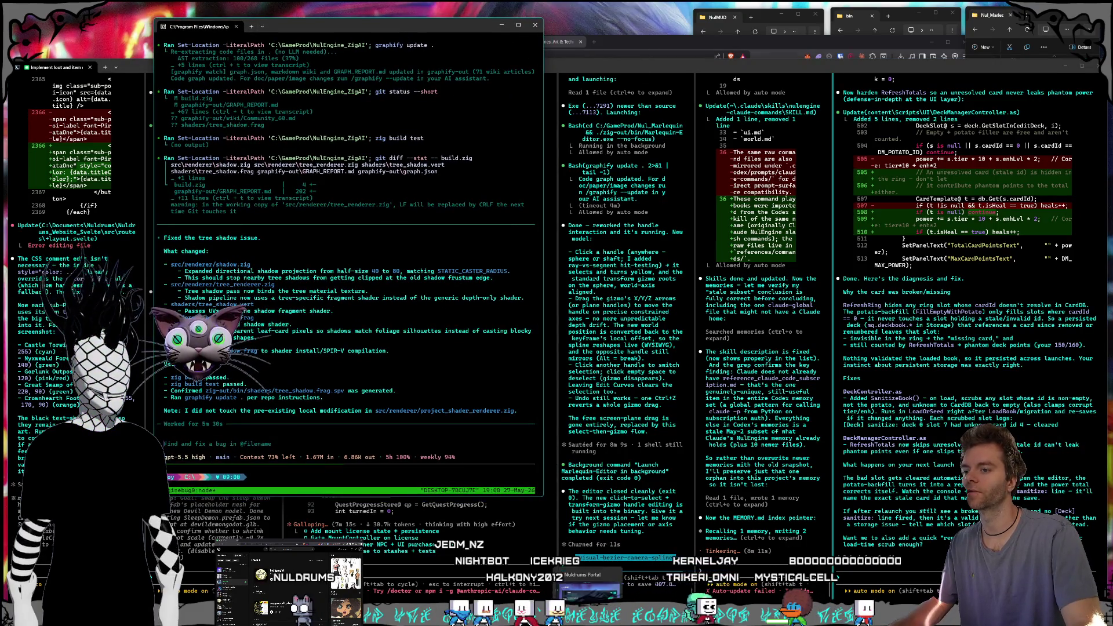
pyautogui.click(596, 78)
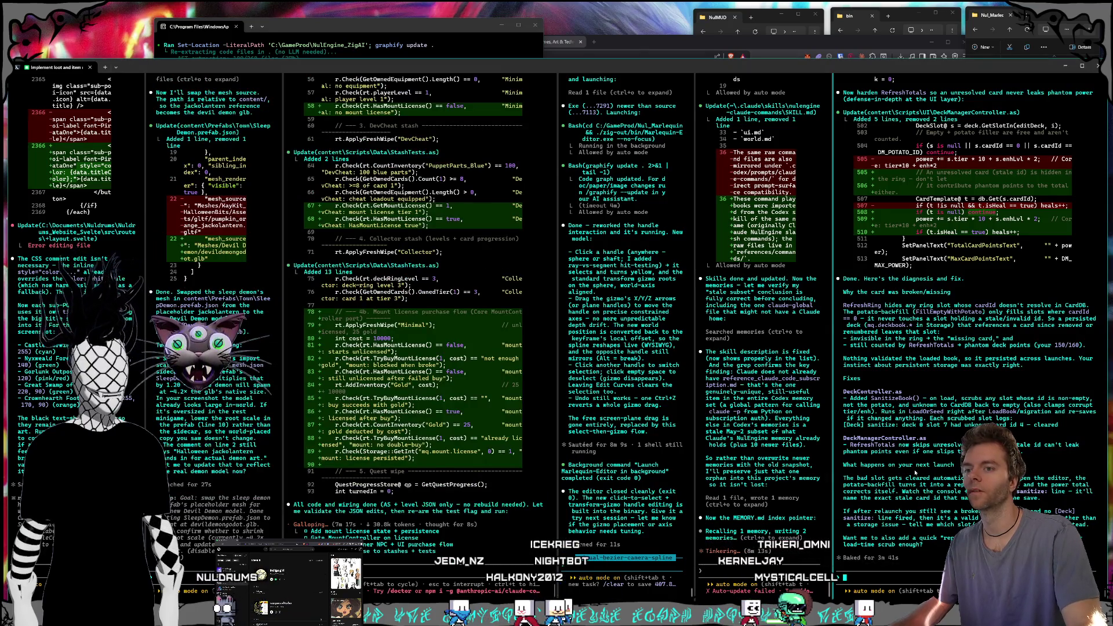
pyautogui.click(1014, 55)
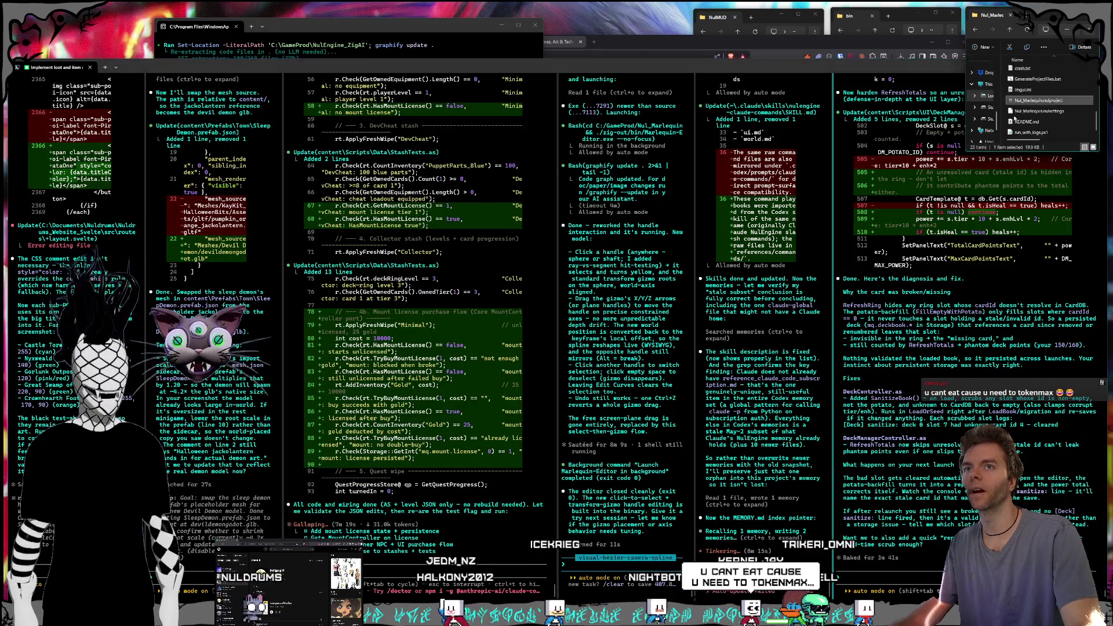
pyautogui.doubleClick(1017, 101)
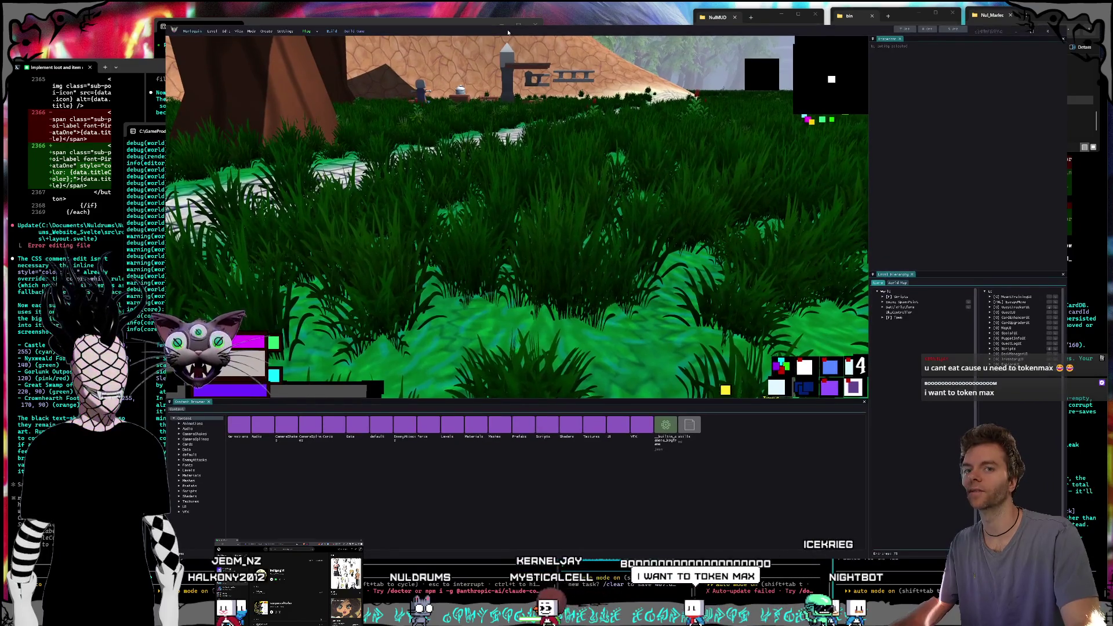
pyautogui.moveTo(508, 32); pyautogui.dragTo(502, 36)
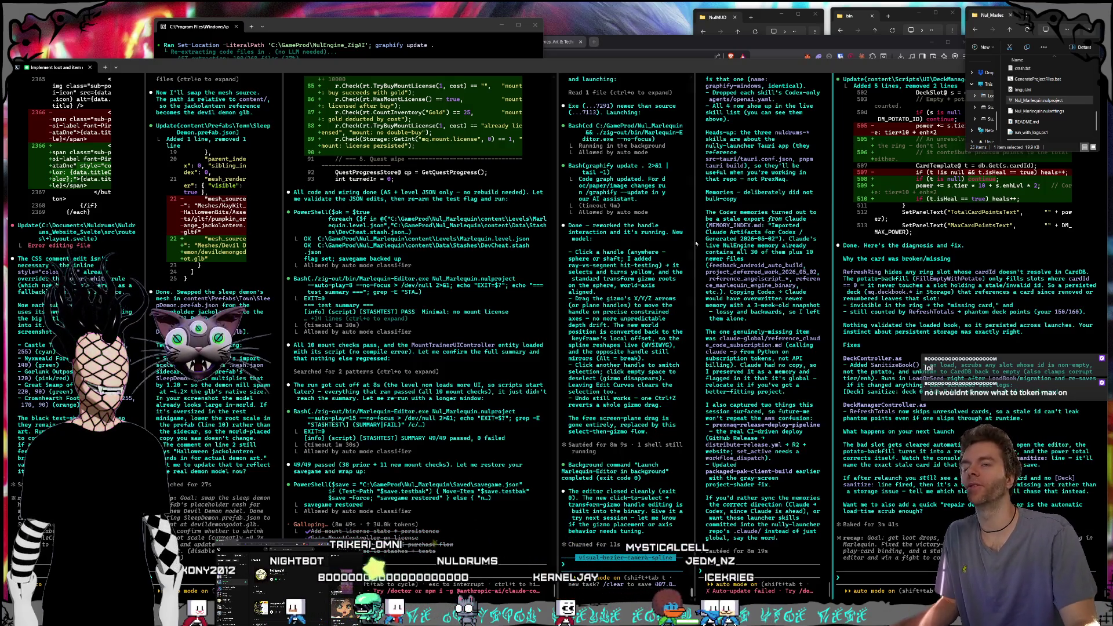
# - Bring the Nuldrums site at localhost:5173 to the front
pyautogui.click(626, 40)
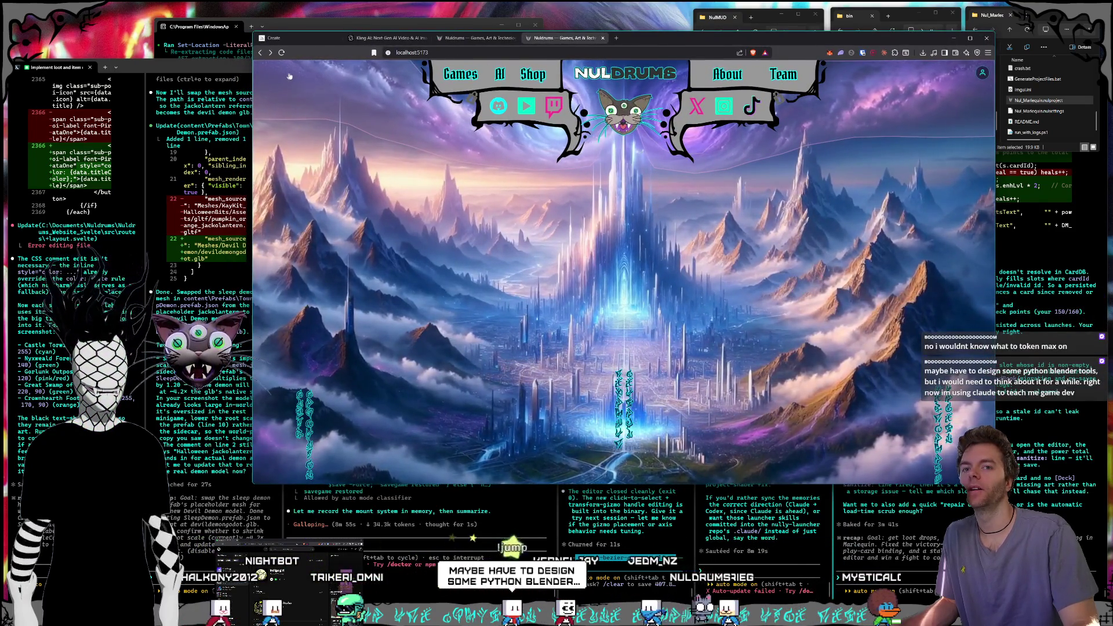
# - Bring the split-pane terminal back, then the Nul_Marlequin project folder, to the front
pyautogui.click(228, 76)
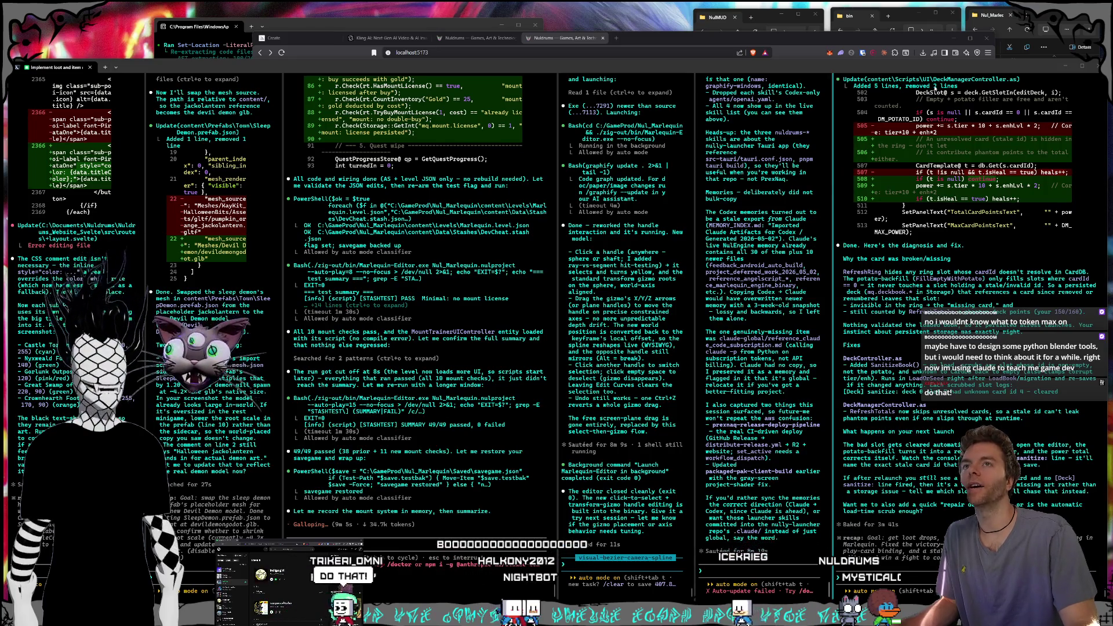
pyautogui.click(1039, 27)
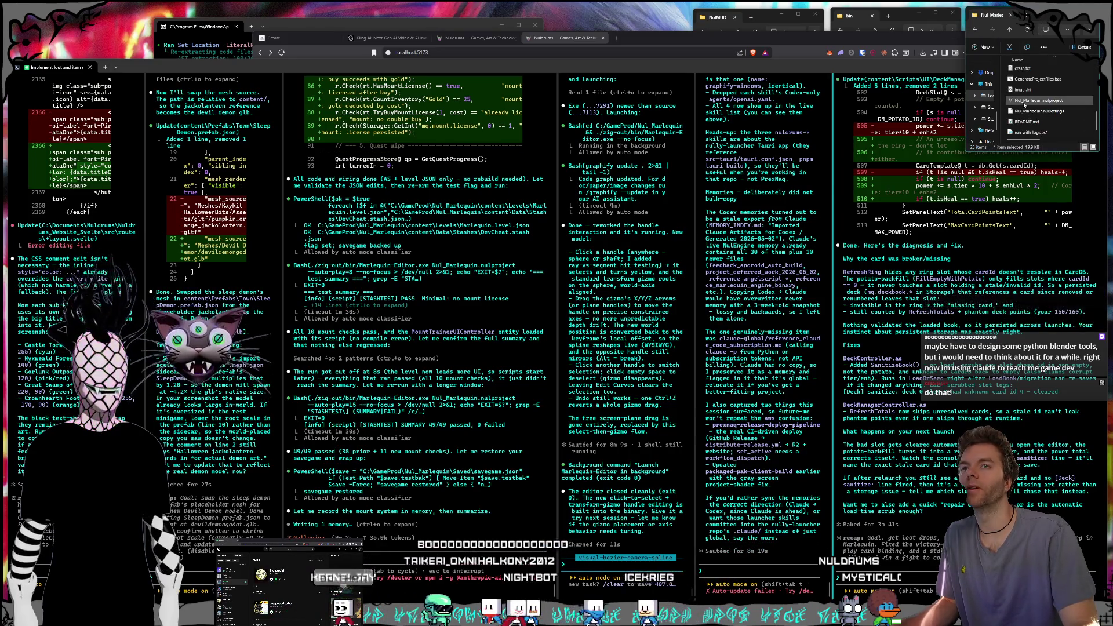
# - Reopen Nul_Marlequin and select the HealSweep path's yellow curve handle in Edit Curves mode
pyautogui.doubleClick(1024, 103)
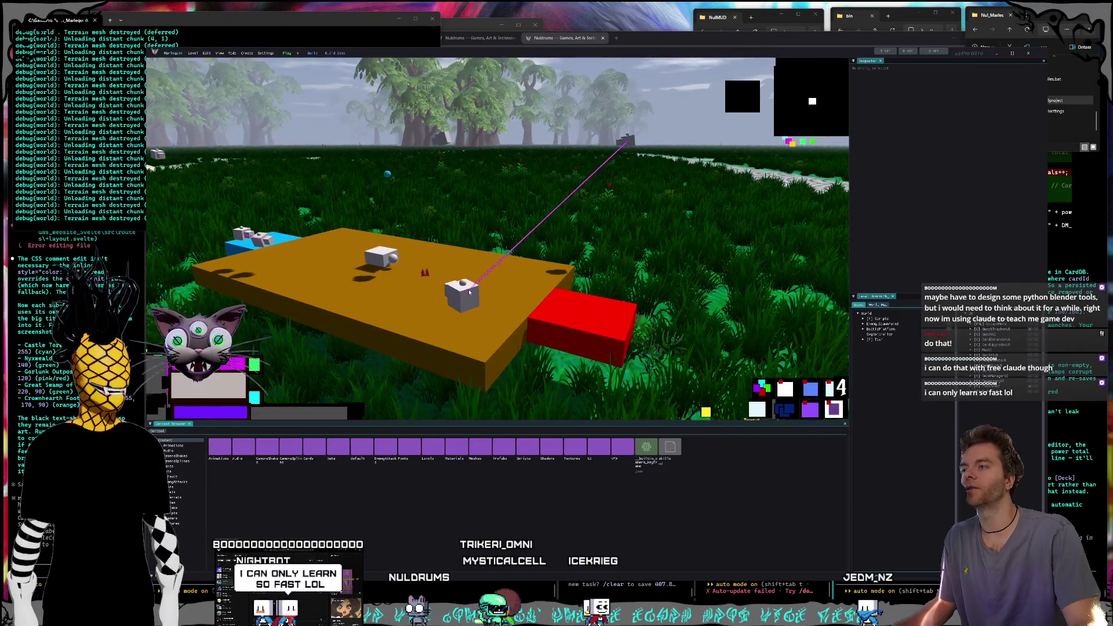
pyautogui.click(470, 291)
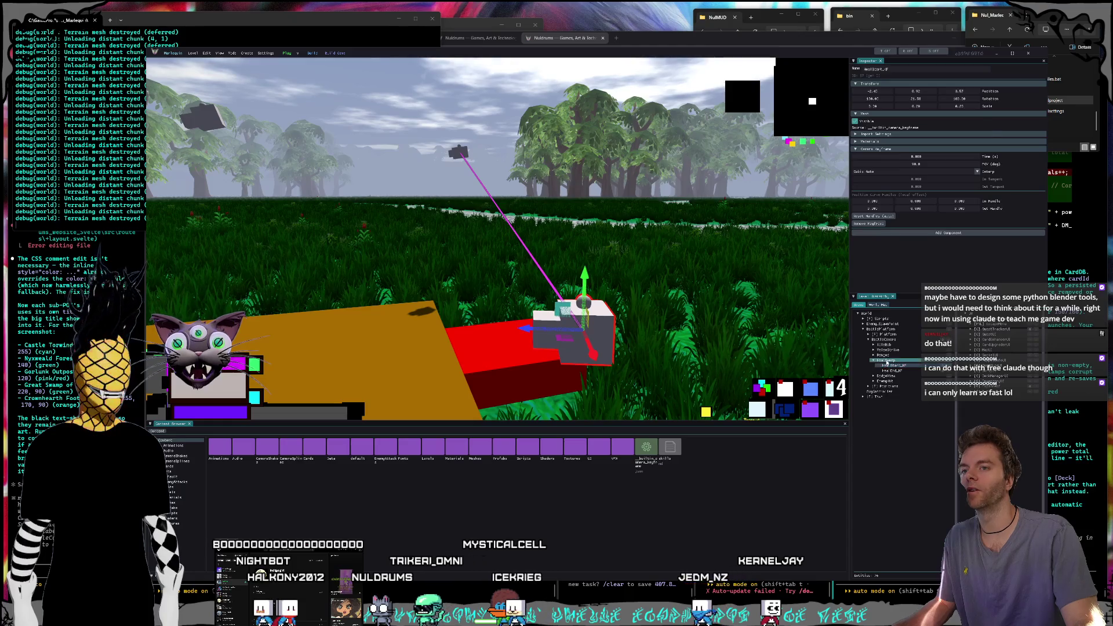
pyautogui.click(885, 361)
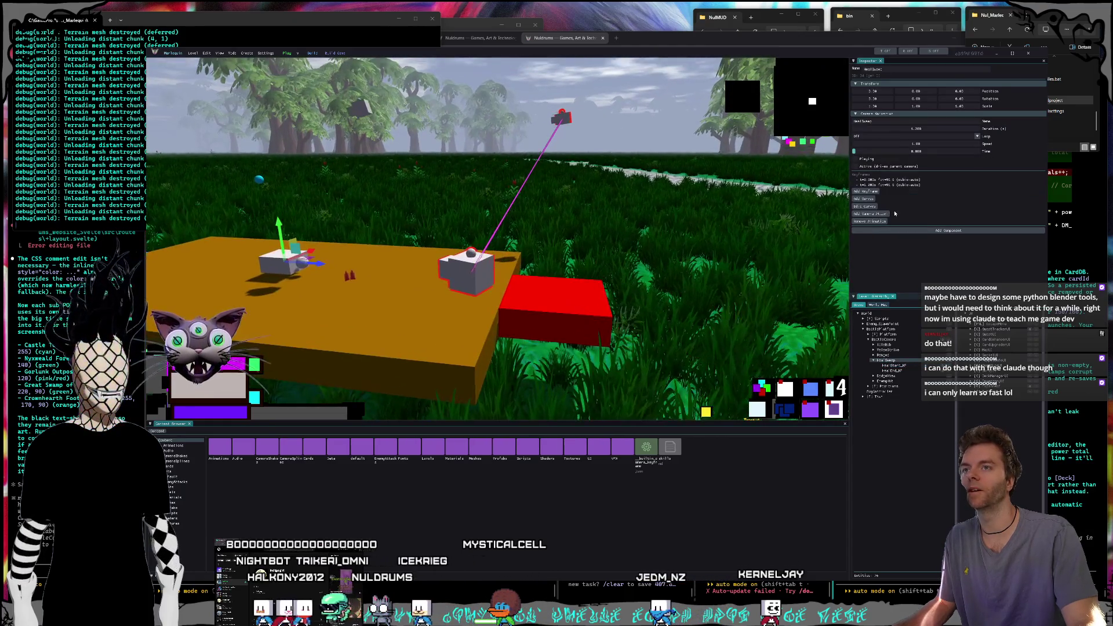
pyautogui.click(866, 206)
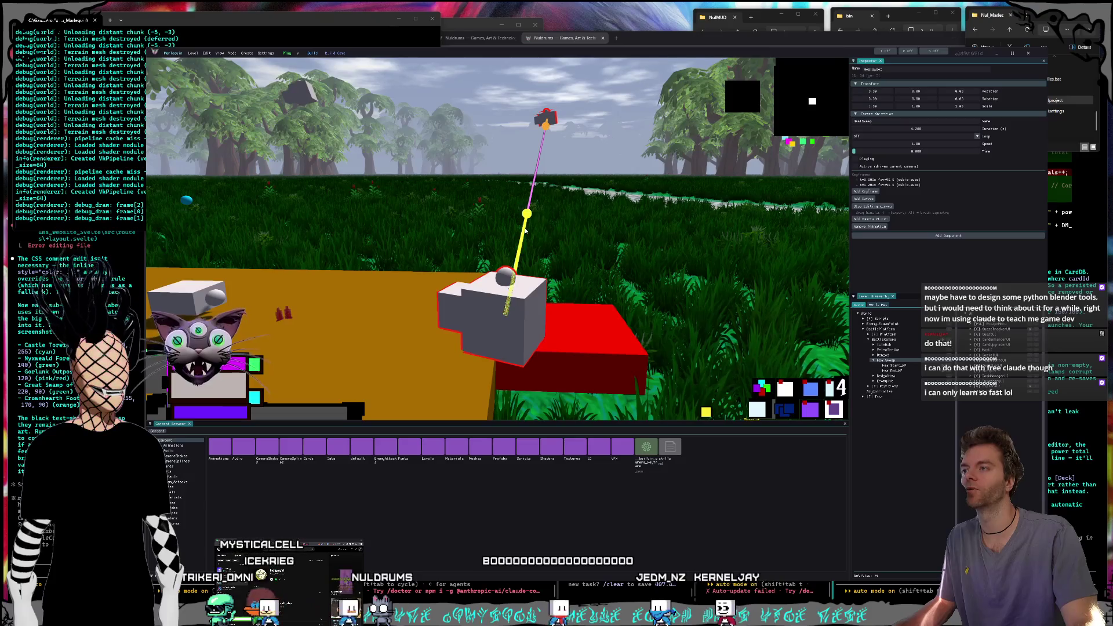
pyautogui.click(525, 214)
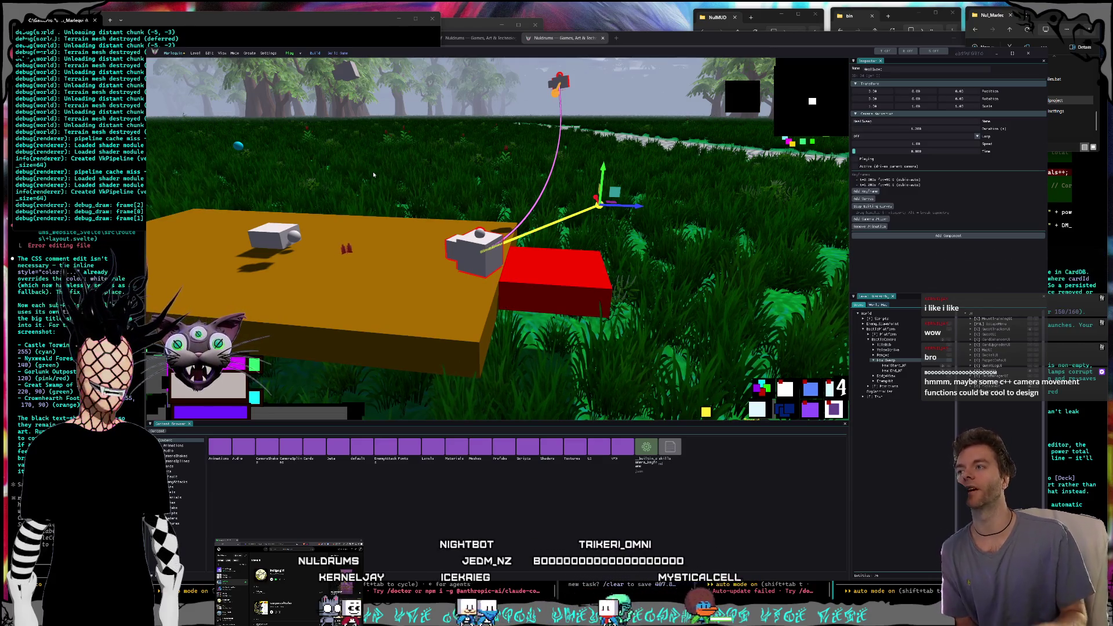
# - Fly the viewport toward and back from the cube to view the curved HealSweep path
pyautogui.press('w')
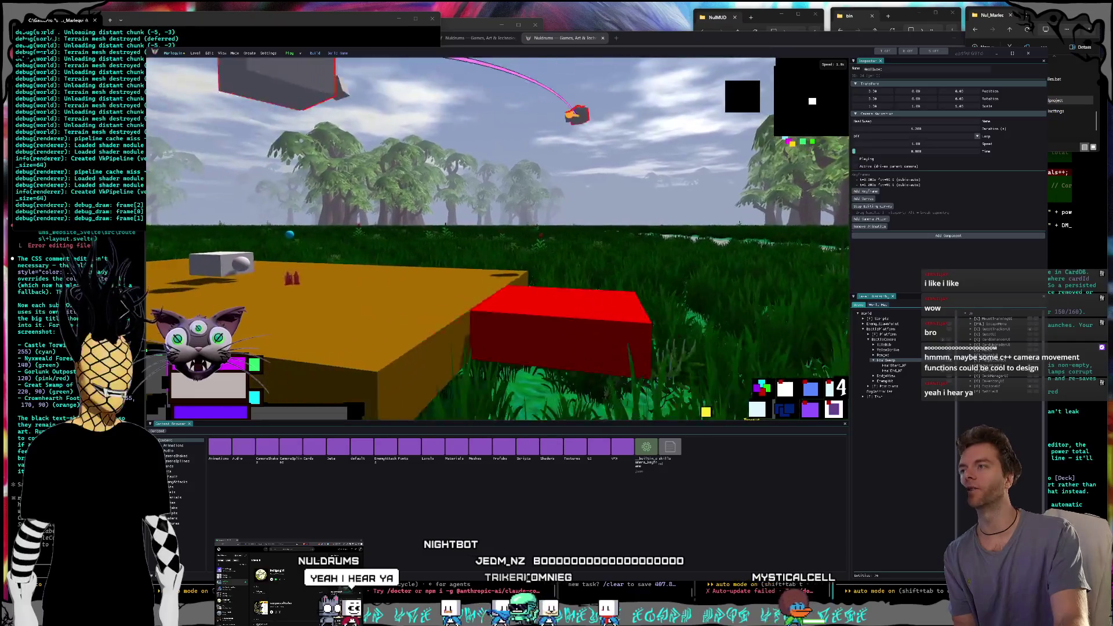
pyautogui.press('s')
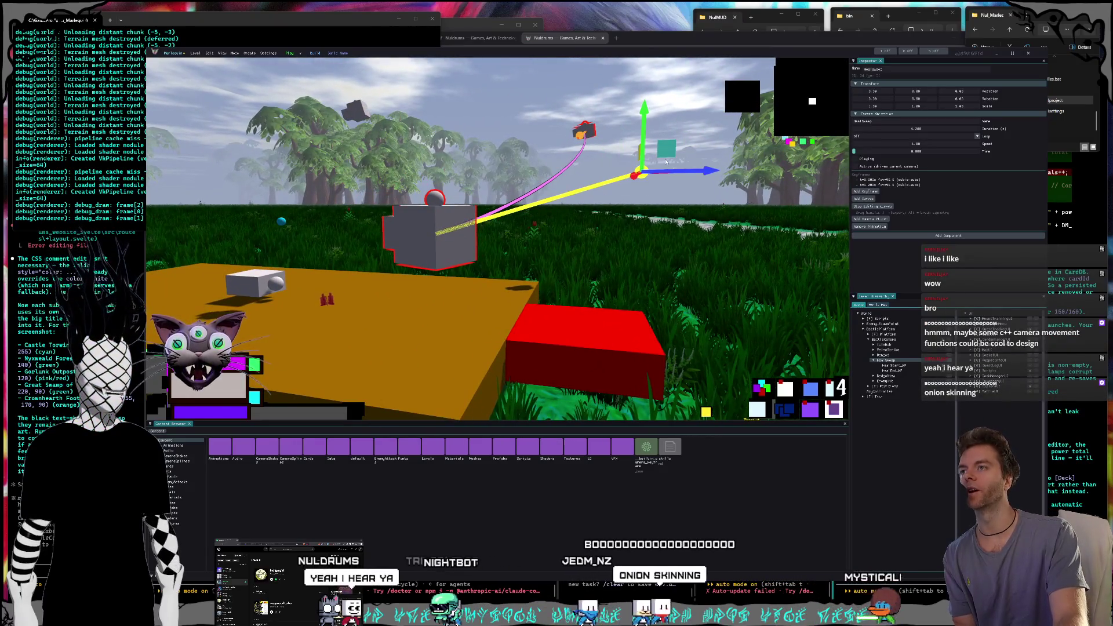
pyautogui.press('w')
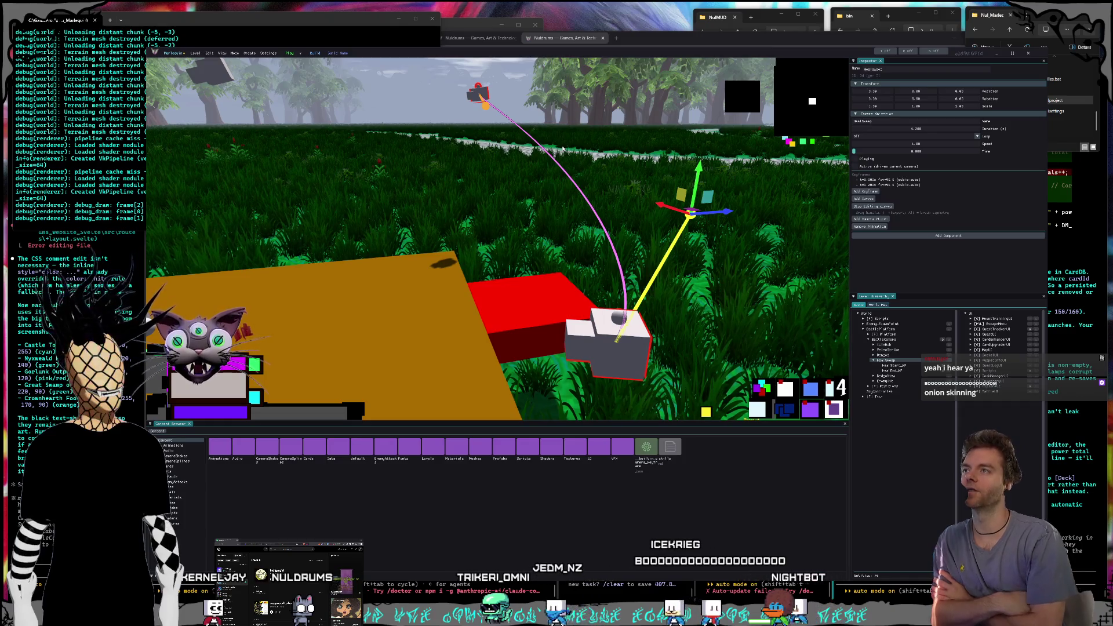
# - Search a new tab for 'blender 3d animation onion skinning'
pyautogui.click(633, 36)
pyautogui.click(616, 38)
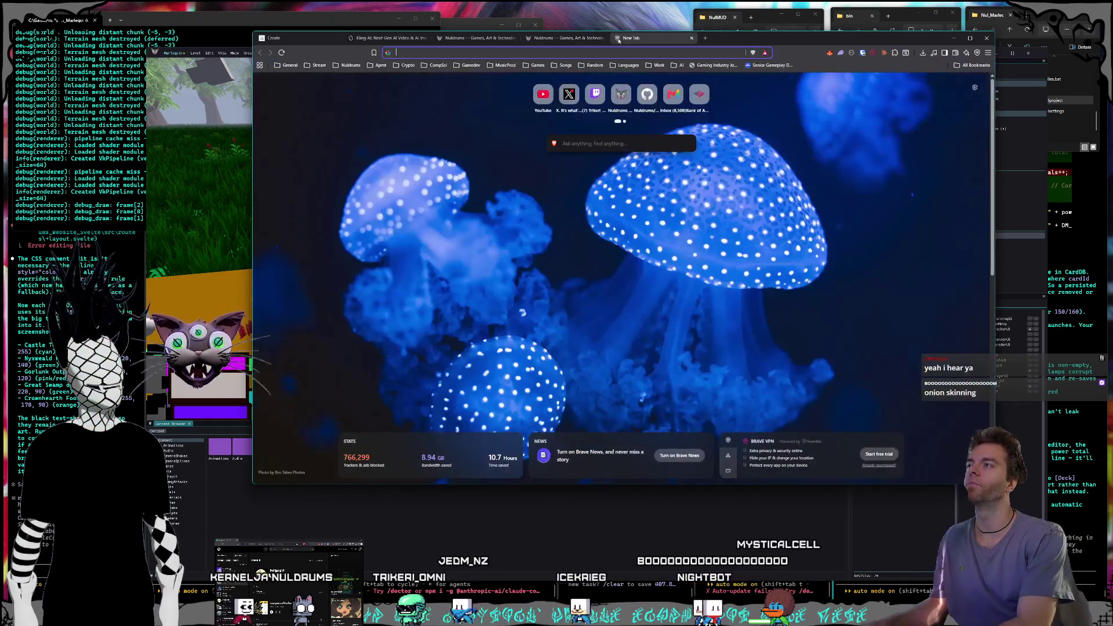
pyautogui.write('blender 3d animation')
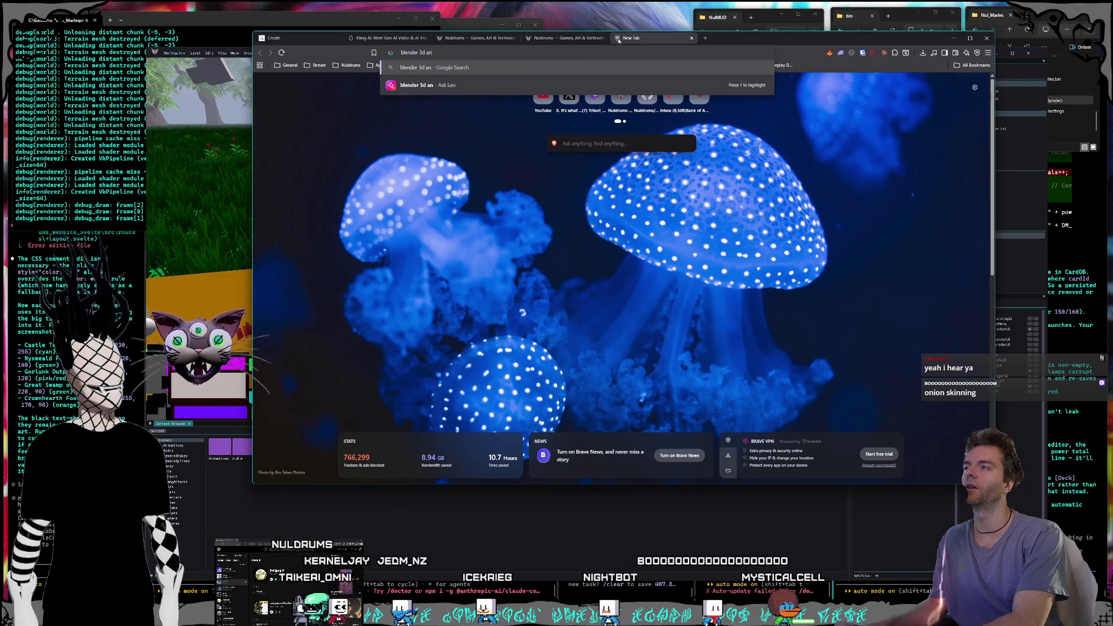
pyautogui.write(' onion')
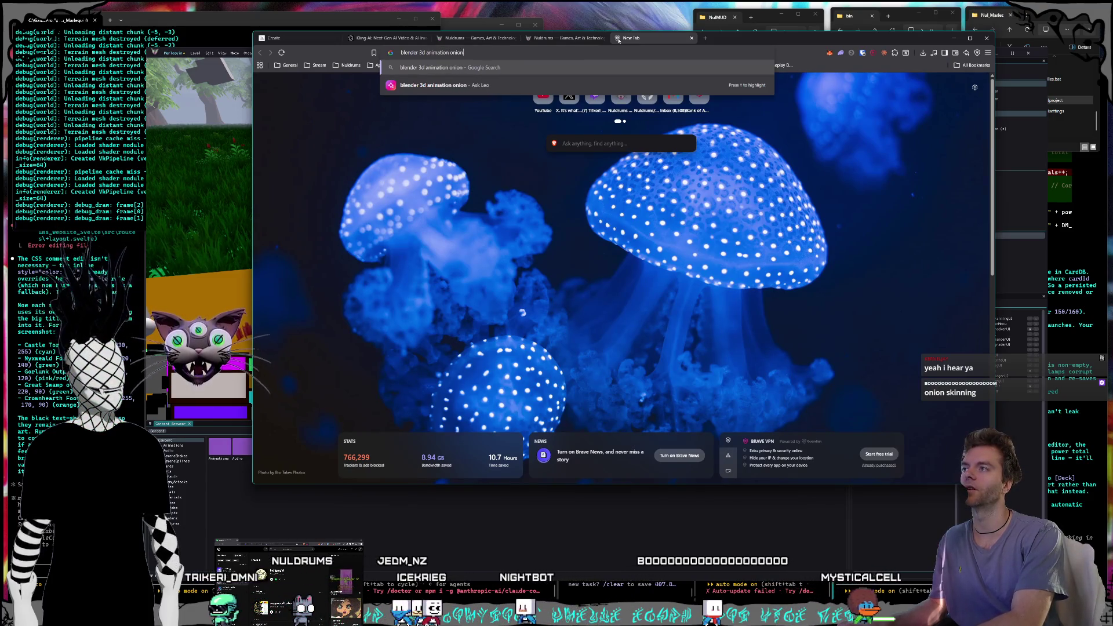
pyautogui.write(' skinning')
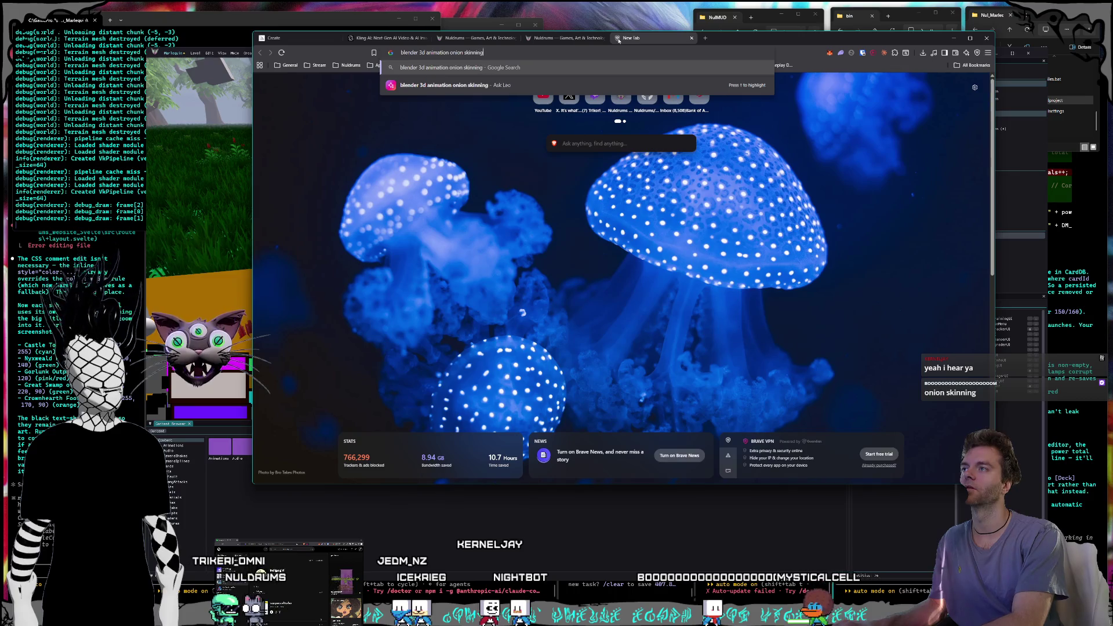
pyautogui.press('Return')
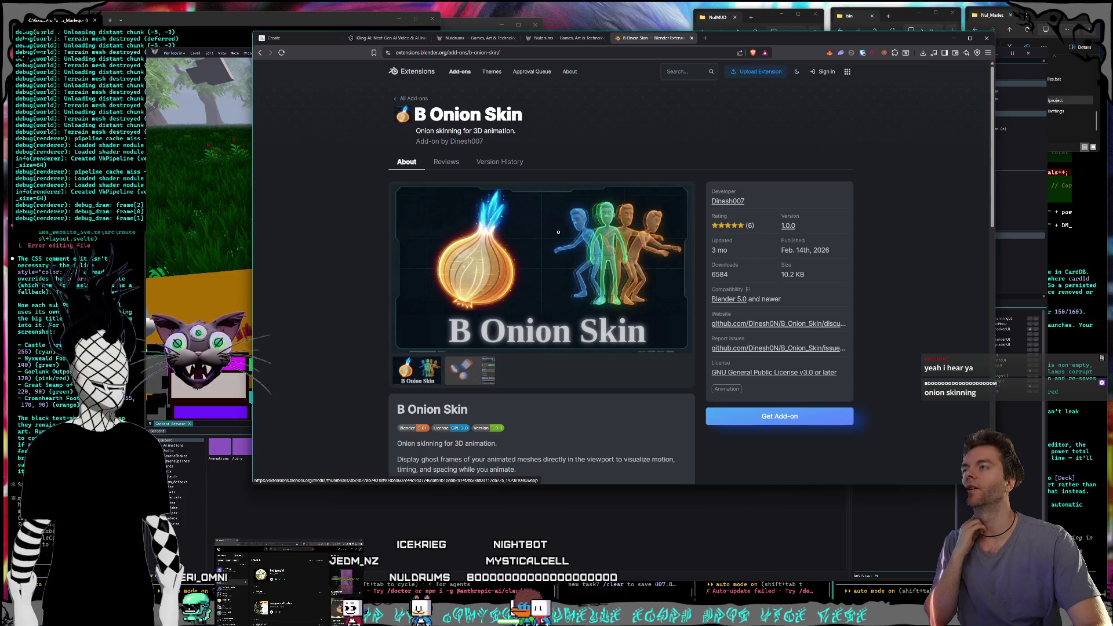
# - Browse the B Onion Skin page, enlarging its banner and second screenshot
pyautogui.scroll(-1, 558, 232)
pyautogui.scroll(-2, 590, 215)
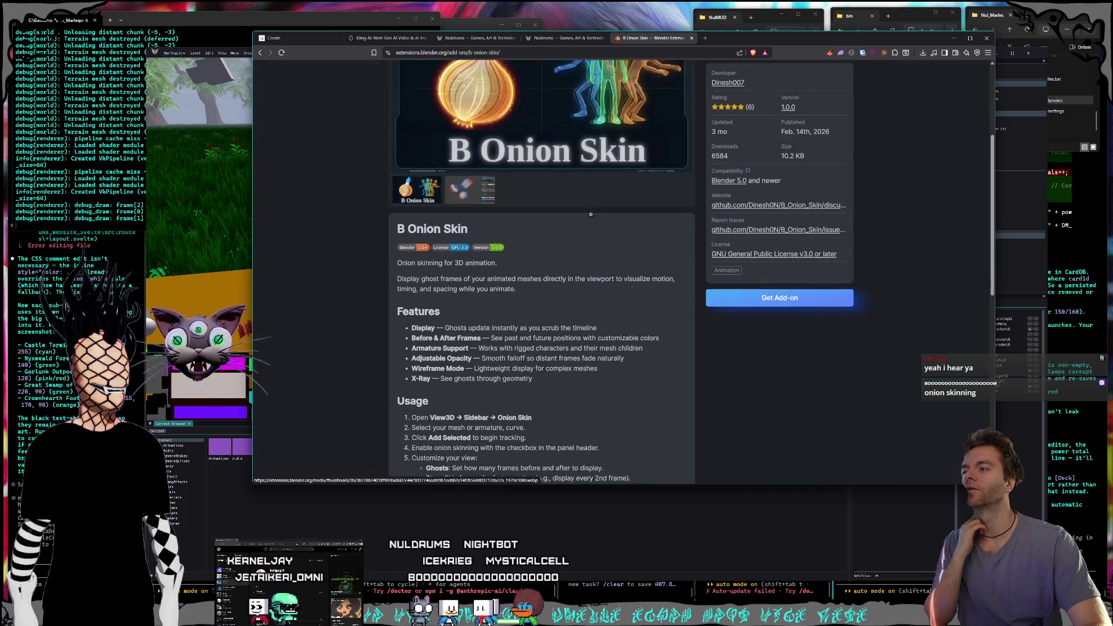
pyautogui.scroll(-1, 590, 214)
pyautogui.scroll(2, 608, 162)
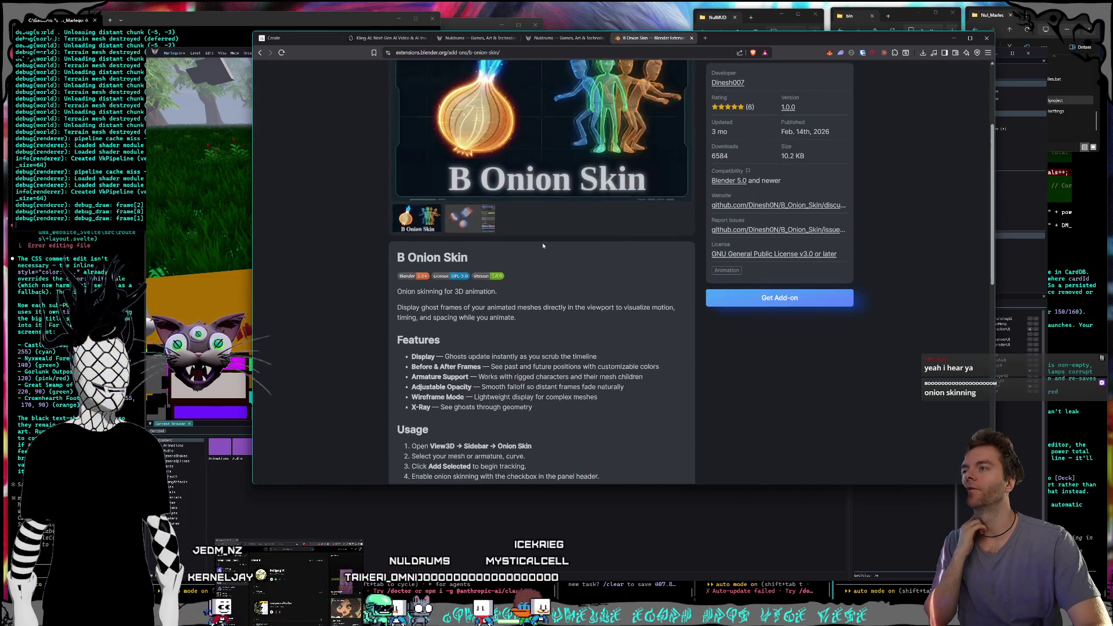
pyautogui.click(615, 137)
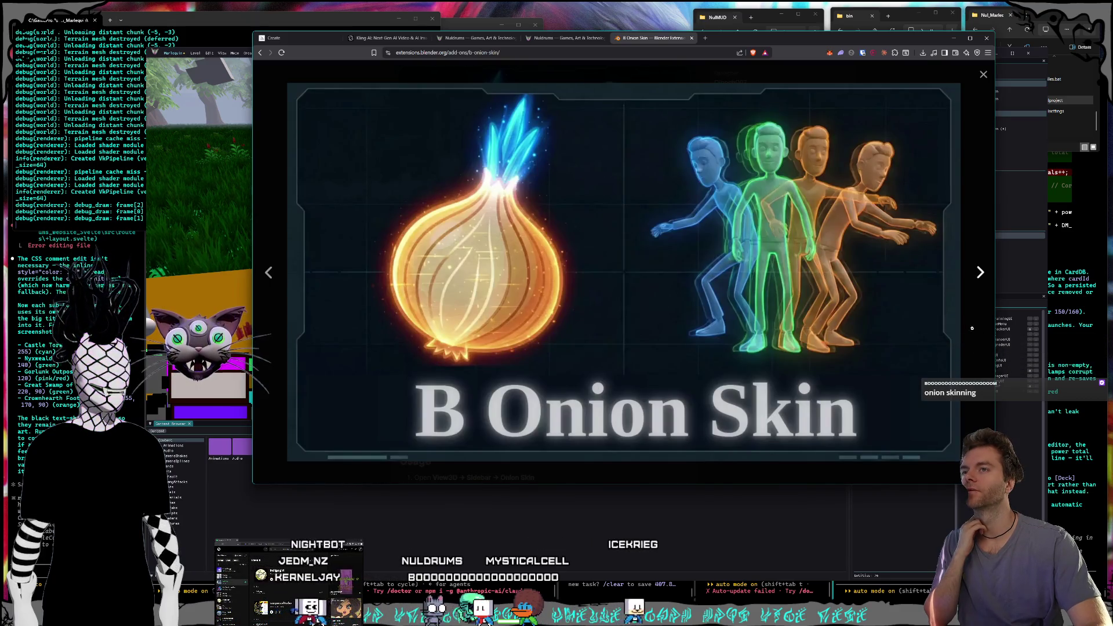
pyautogui.click(971, 363)
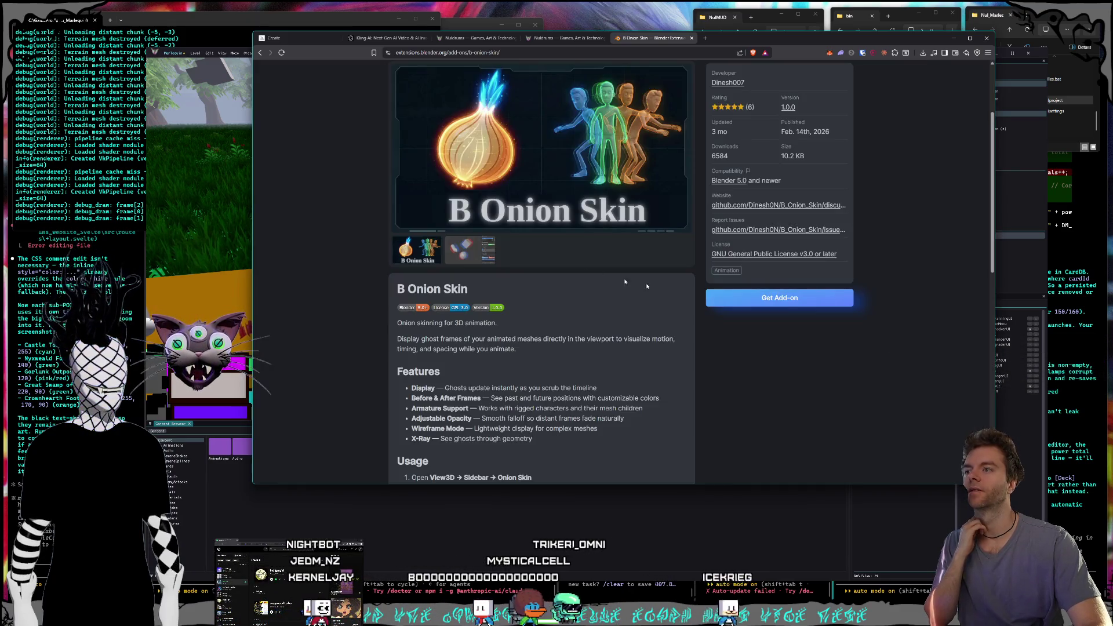
pyautogui.click(462, 249)
pyautogui.click(542, 148)
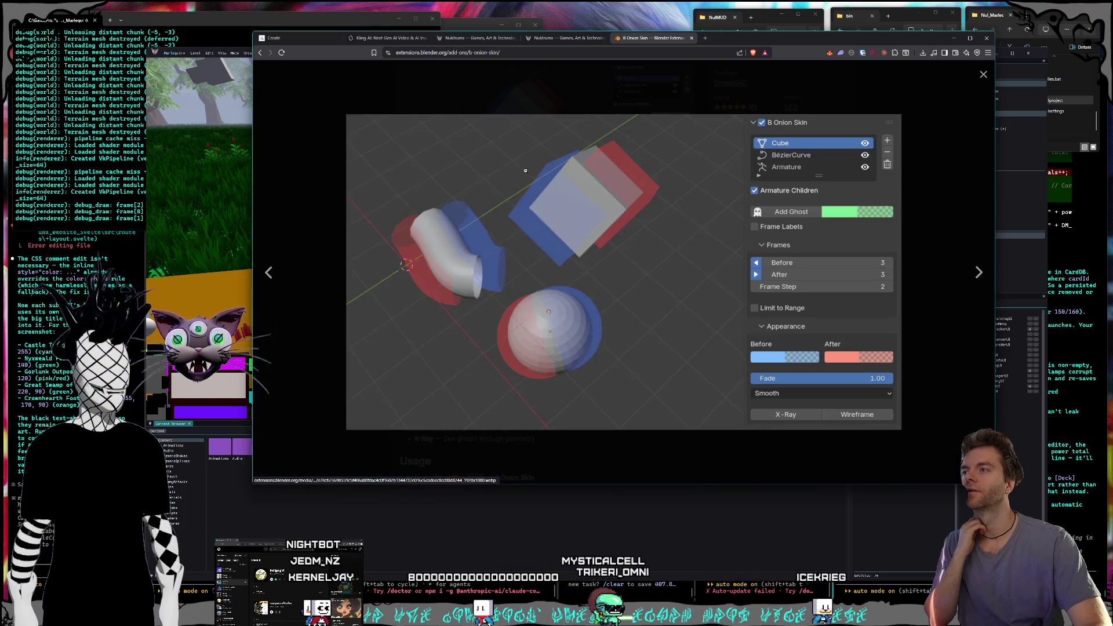
pyautogui.click(782, 455)
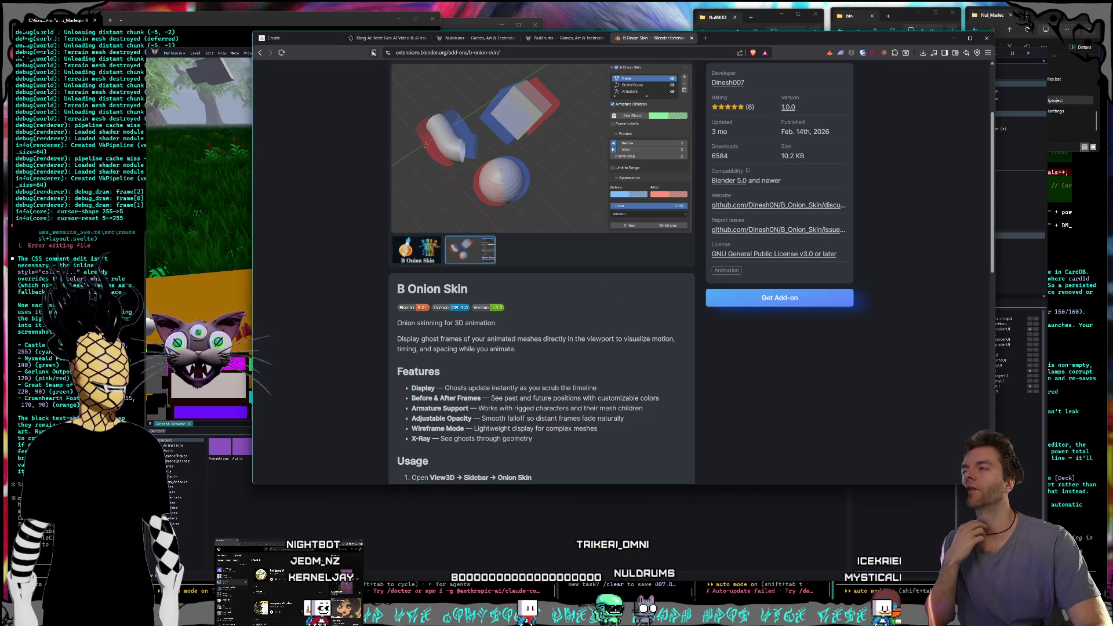
# - Bookmark the B Onion Skin add-on page
pyautogui.hotkey('ctrl', 'd')
pyautogui.click(479, 101)
pyautogui.press('Escape')
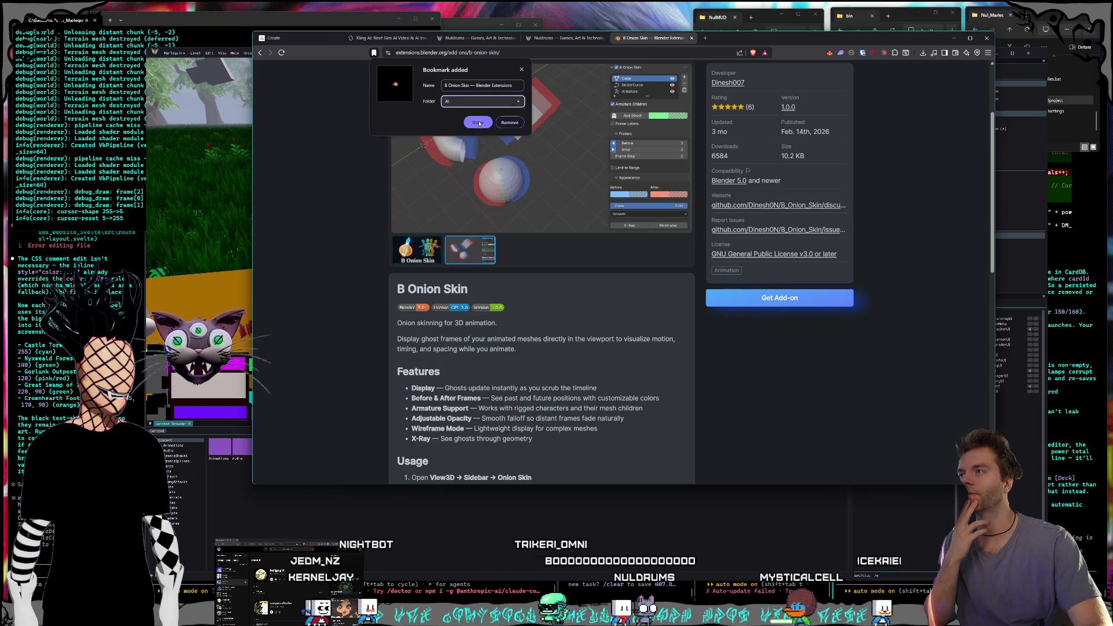
pyautogui.click(695, 382)
# - Read further down the add-on page, then close the tab
pyautogui.scroll(-4, 686, 366)
pyautogui.scroll(-3, 686, 366)
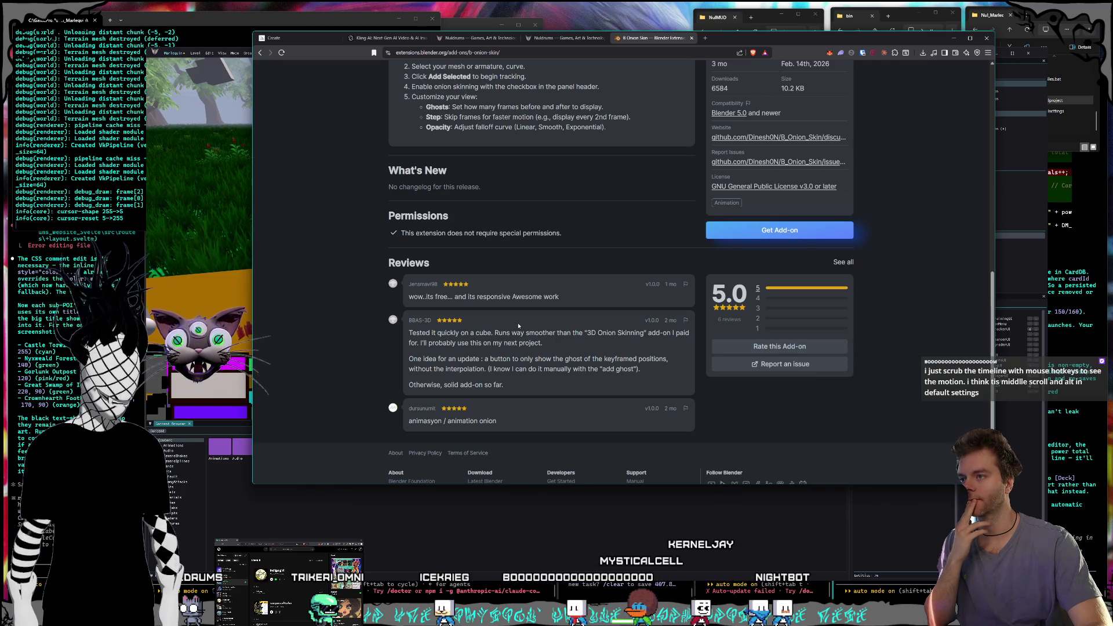
pyautogui.scroll(-1, 518, 326)
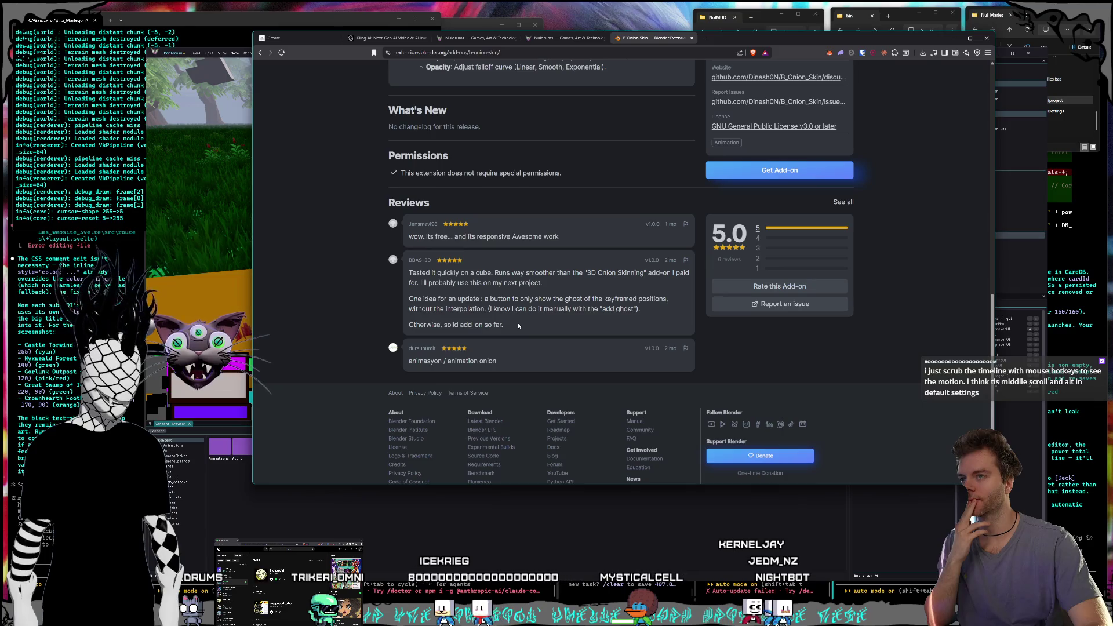
pyautogui.scroll(12, 517, 325)
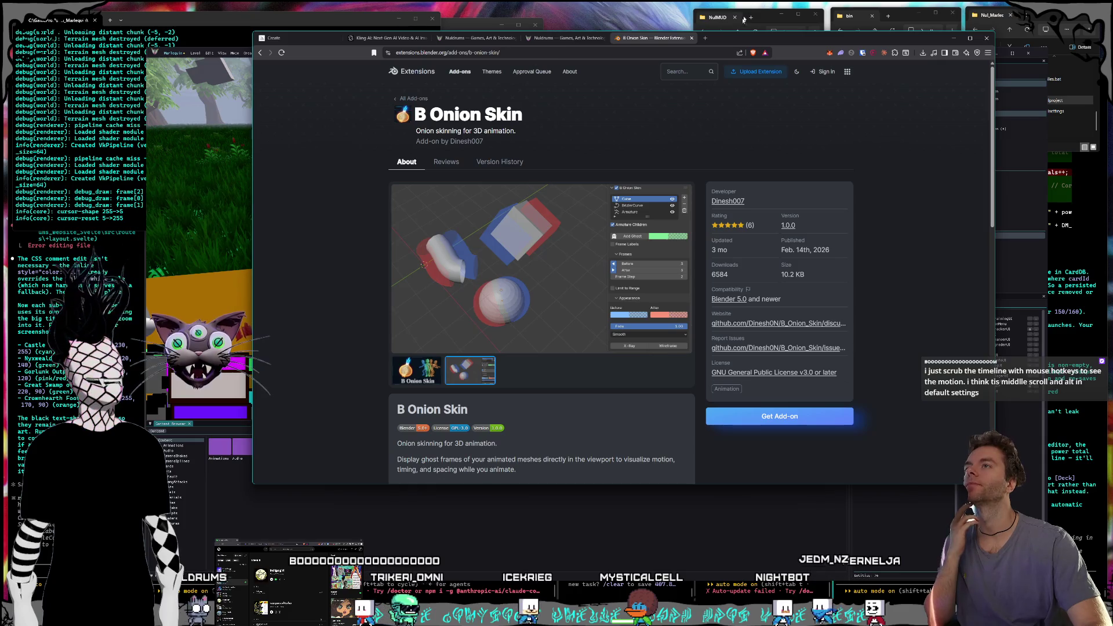
pyautogui.hotkey('ctrl', 'w')
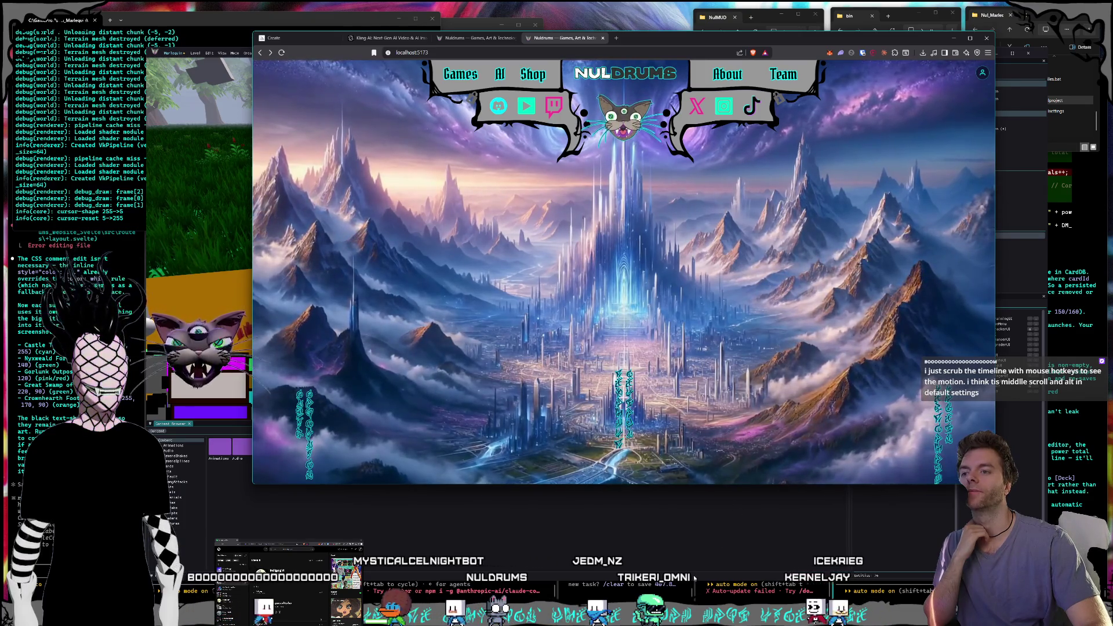
# - Drag the pink path's handle down-left and along X to bend the HealSweep camera path
pyautogui.click(689, 539)
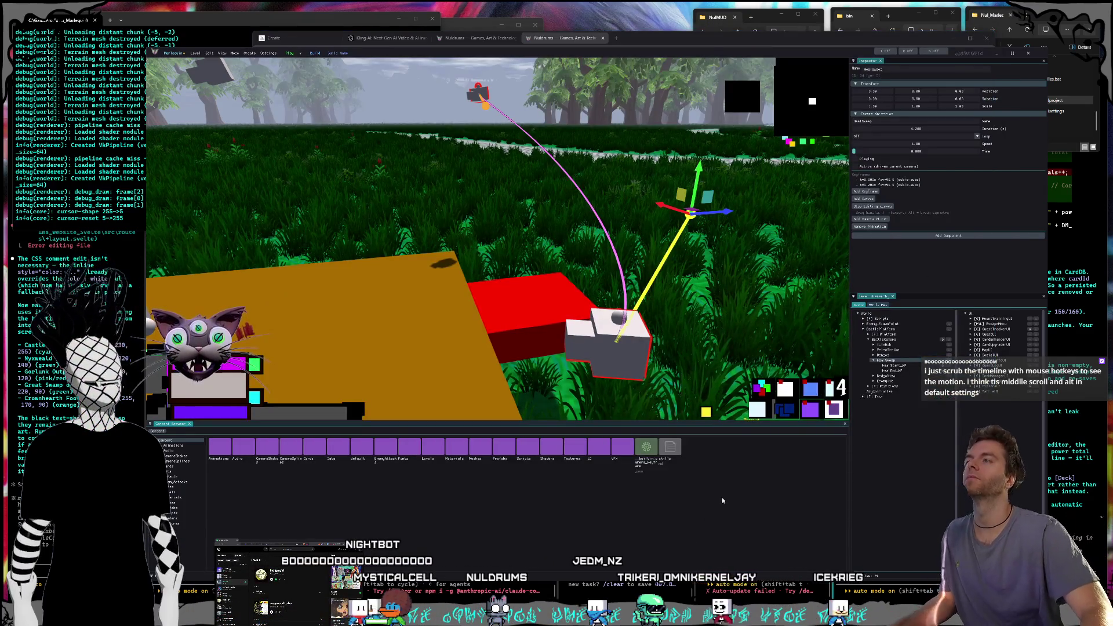
pyautogui.rightClick(640, 191)
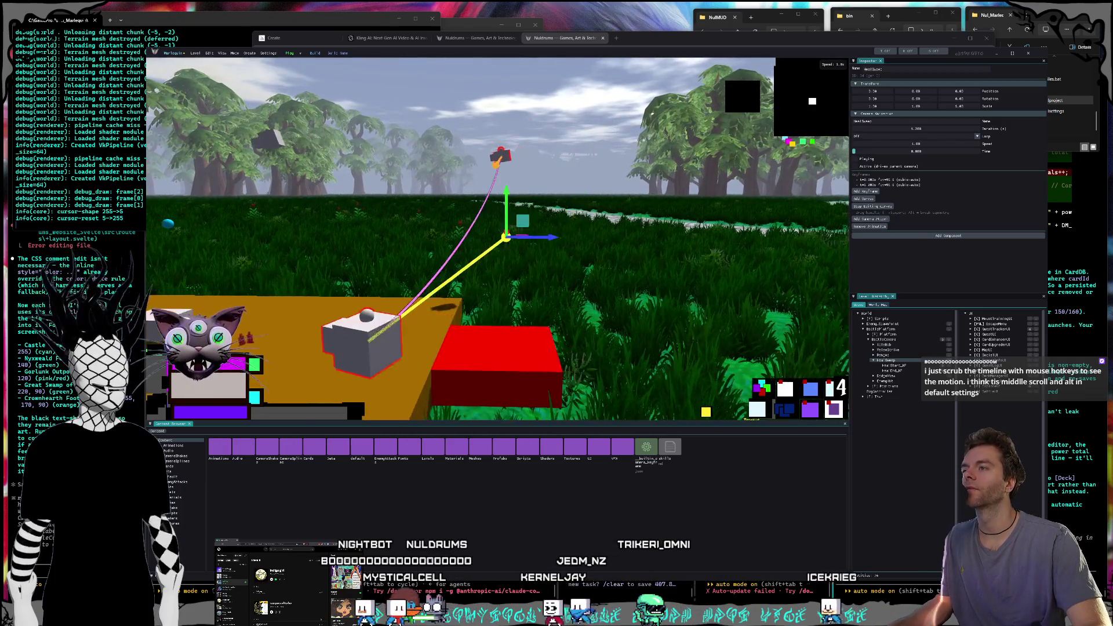
pyautogui.press('d')
pyautogui.press('q')
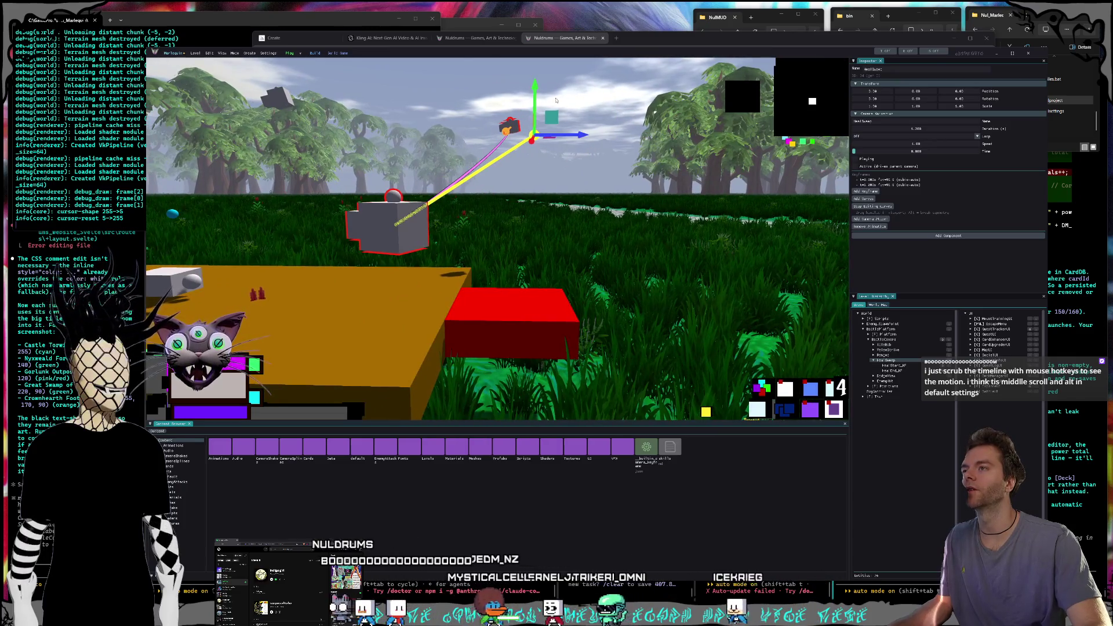
pyautogui.moveTo(551, 118); pyautogui.dragTo(474, 158)
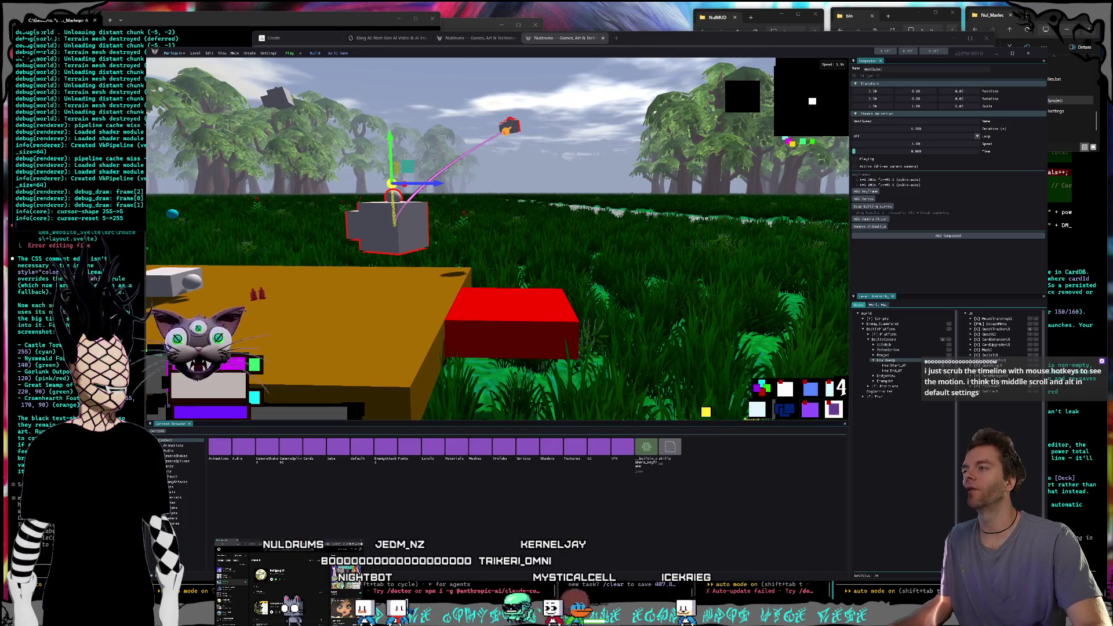
pyautogui.press('w')
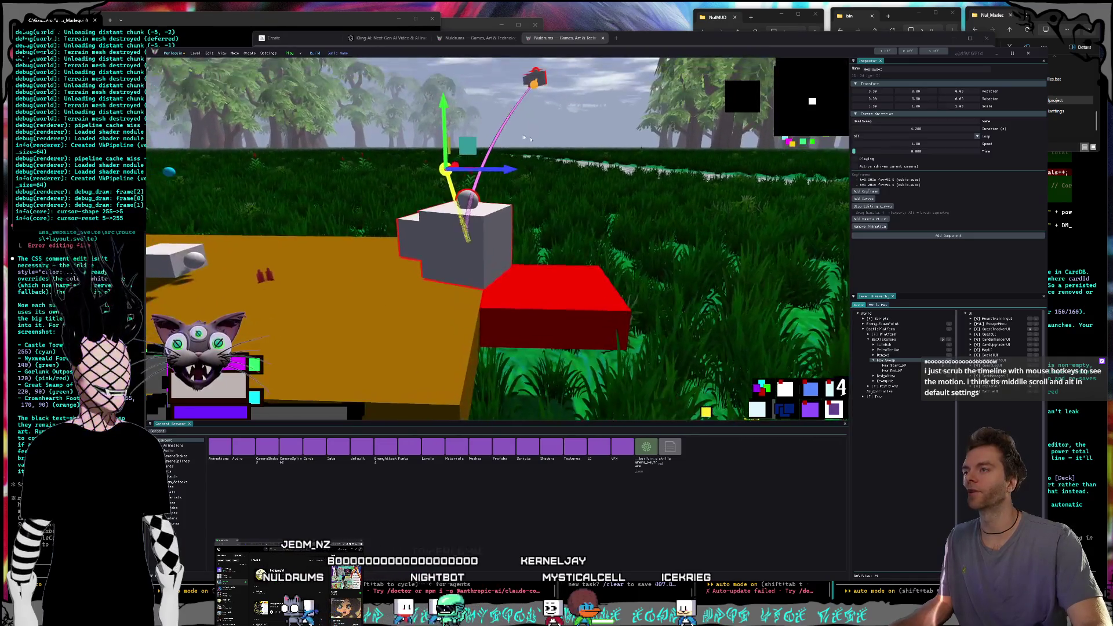
pyautogui.moveTo(518, 175); pyautogui.dragTo(635, 175)
pyautogui.press('s')
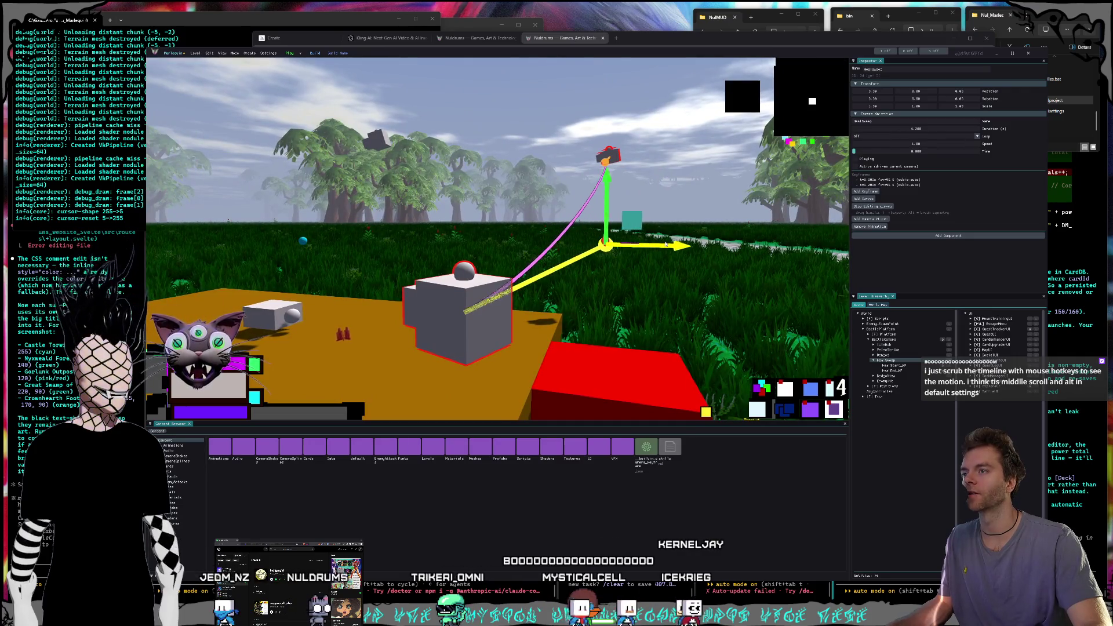
pyautogui.press('q')
pyautogui.press('w')
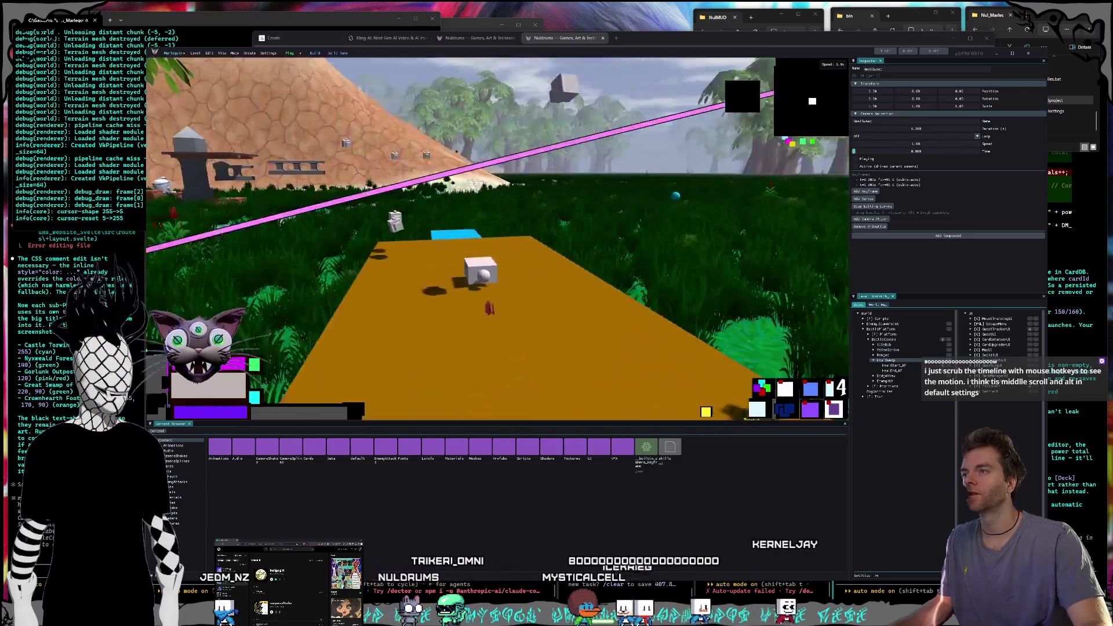
pyautogui.press('s')
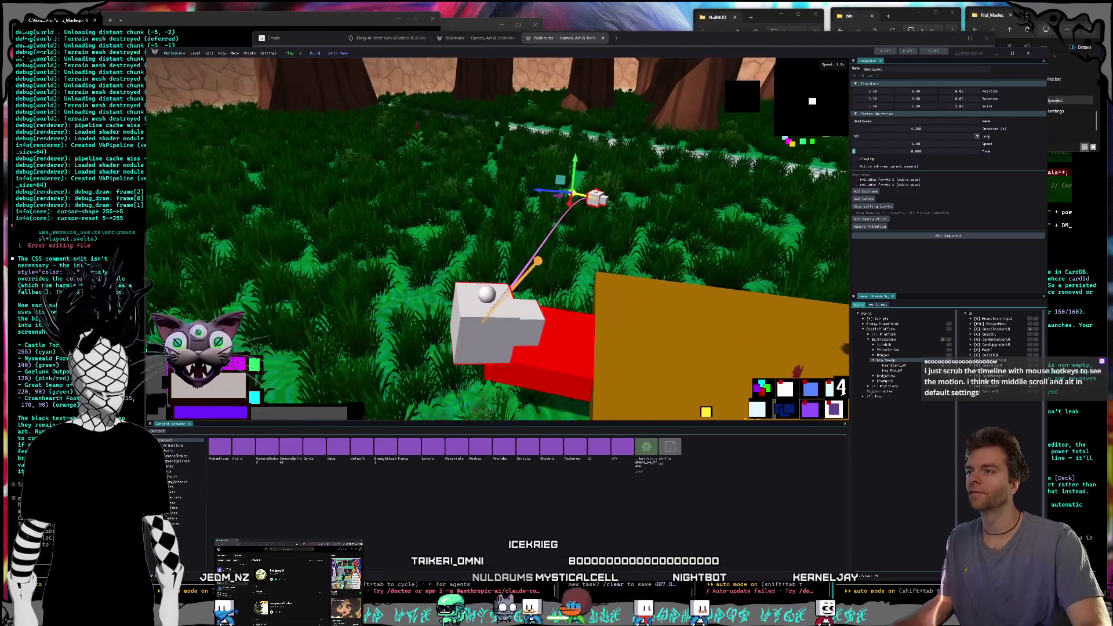
# - Undo the two handle moves, redo them, and select the path's endpoint keyframe handle
pyautogui.hotkey('ctrl', 'z')
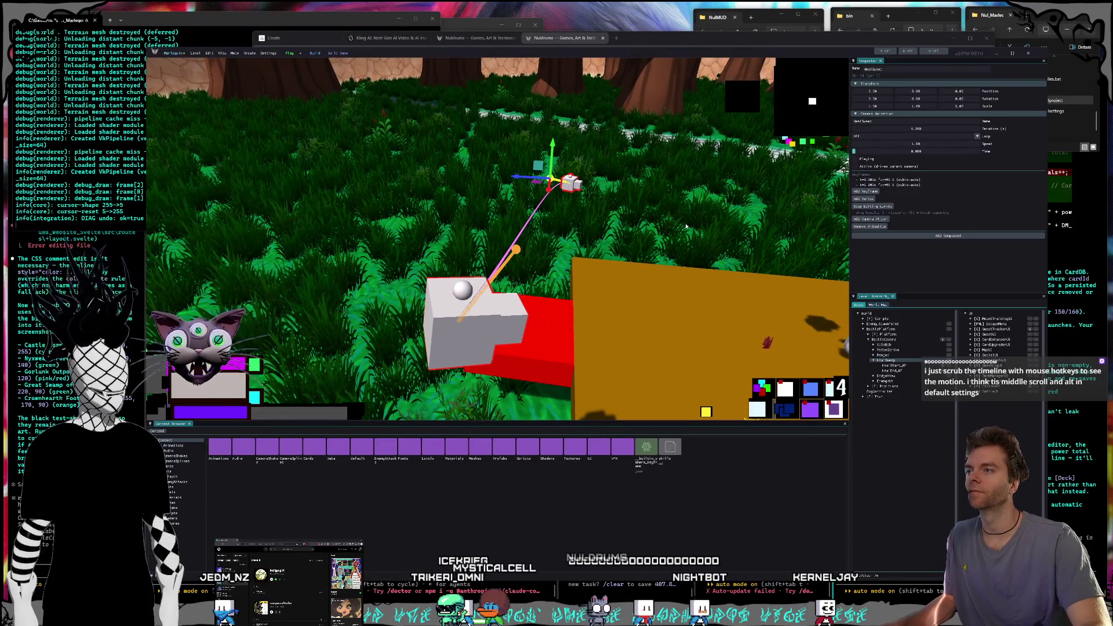
pyautogui.hotkey('ctrl', 'z')
pyautogui.press('s')
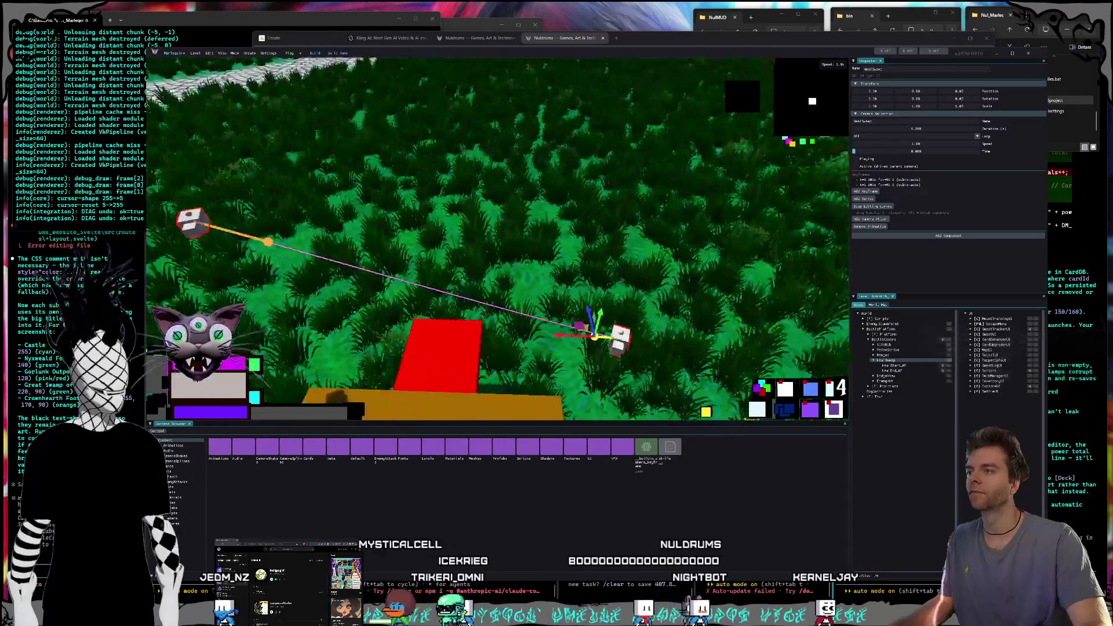
pyautogui.hotkey('ctrl', 'y')
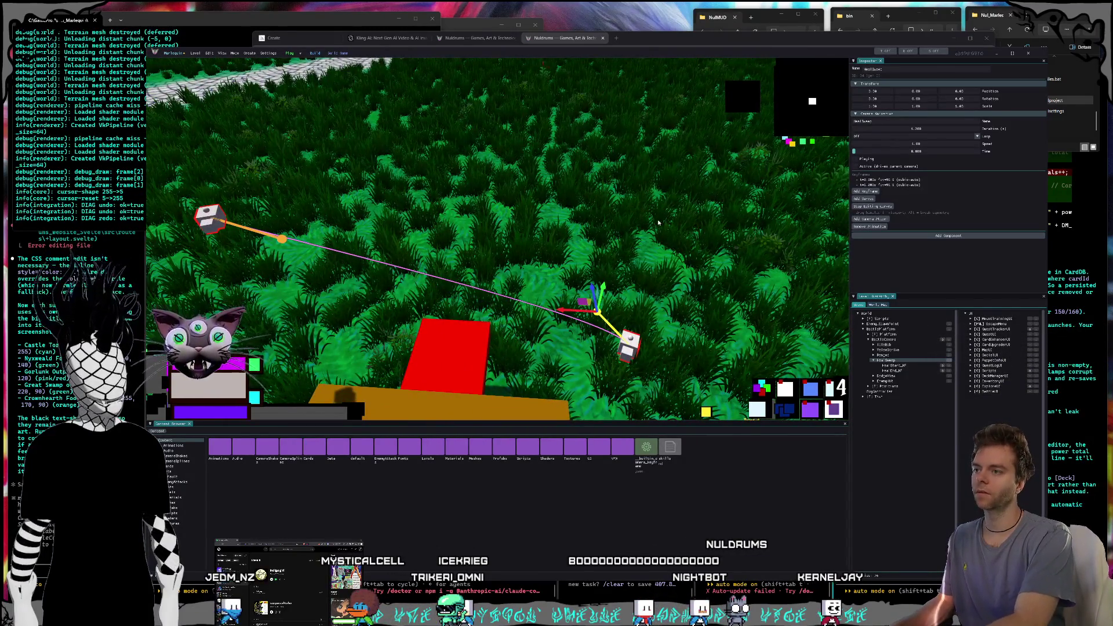
pyautogui.hotkey('ctrl', 'y')
pyautogui.press('w')
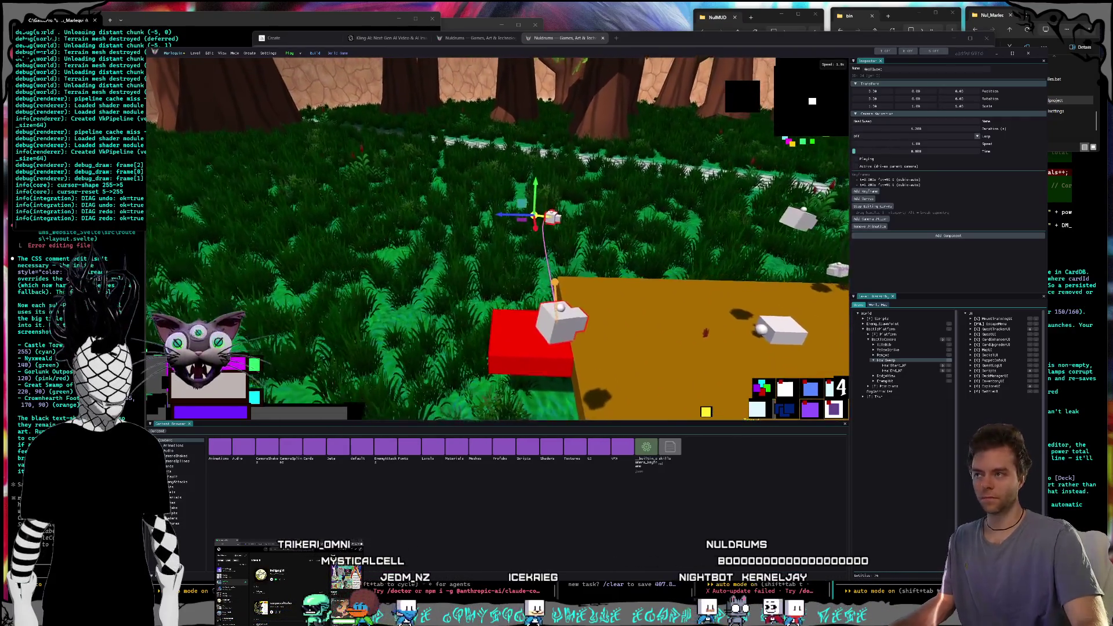
pyautogui.click(557, 280)
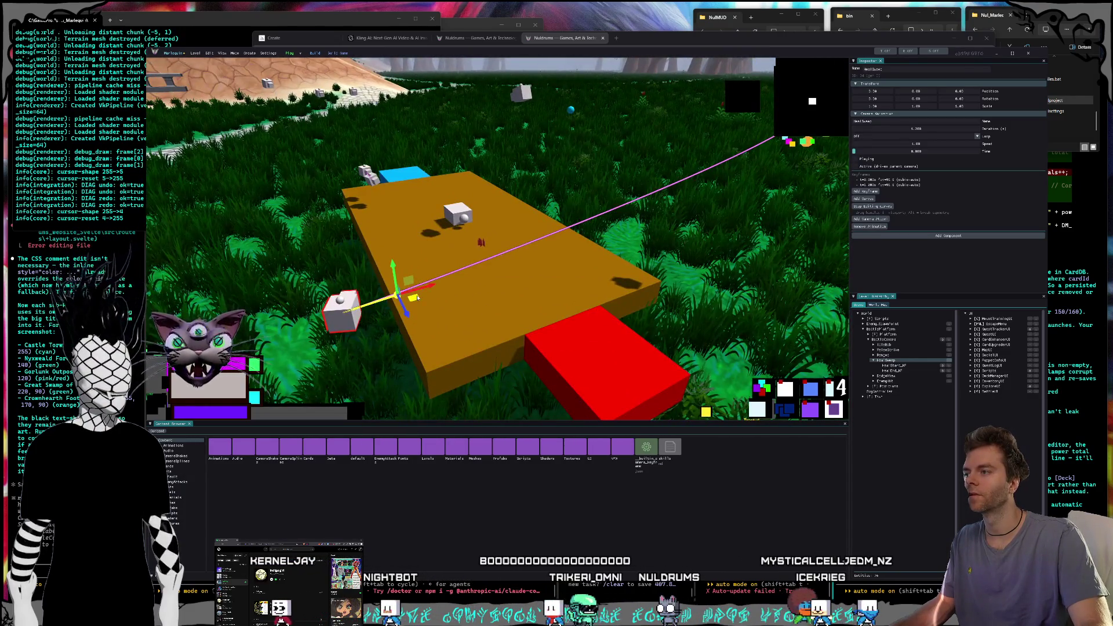
# - Drag the HealSweep camera path's end point right, then snip a screenshot of the editor scene
pyautogui.moveTo(417, 297); pyautogui.dragTo(500, 295)
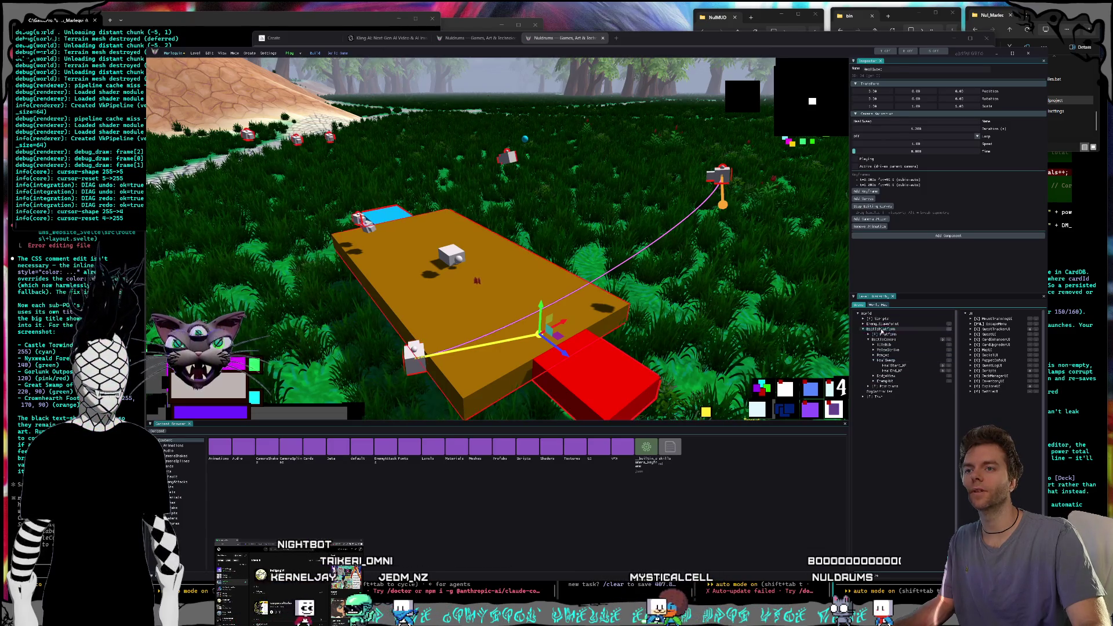
pyautogui.click(881, 329)
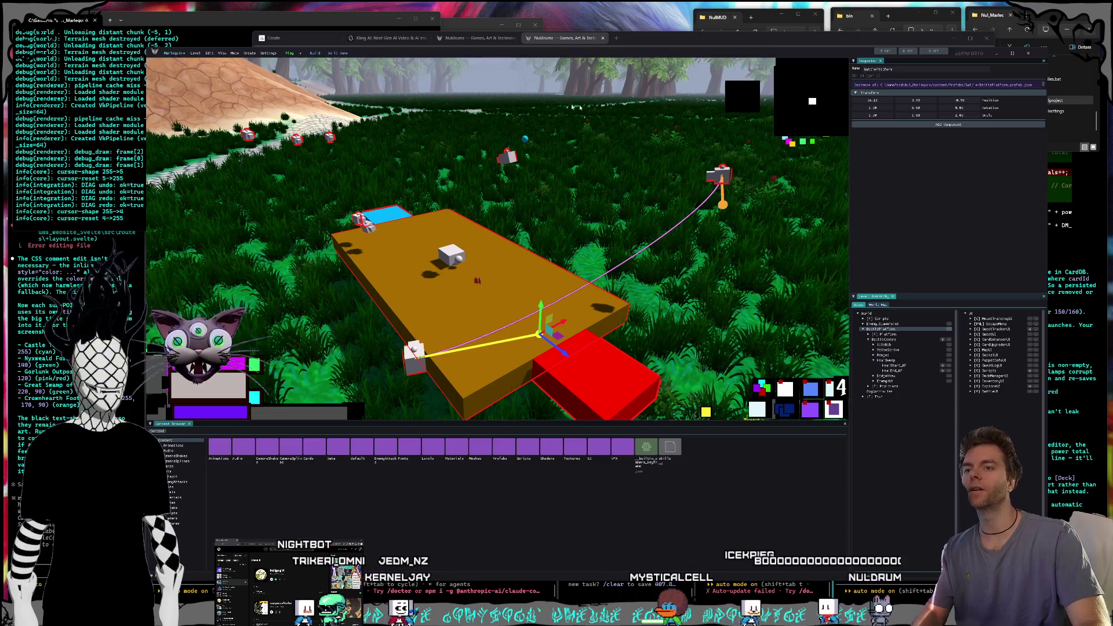
pyautogui.press('super+shift+s')
pyautogui.moveTo(288, 45); pyautogui.dragTo(1038, 496)
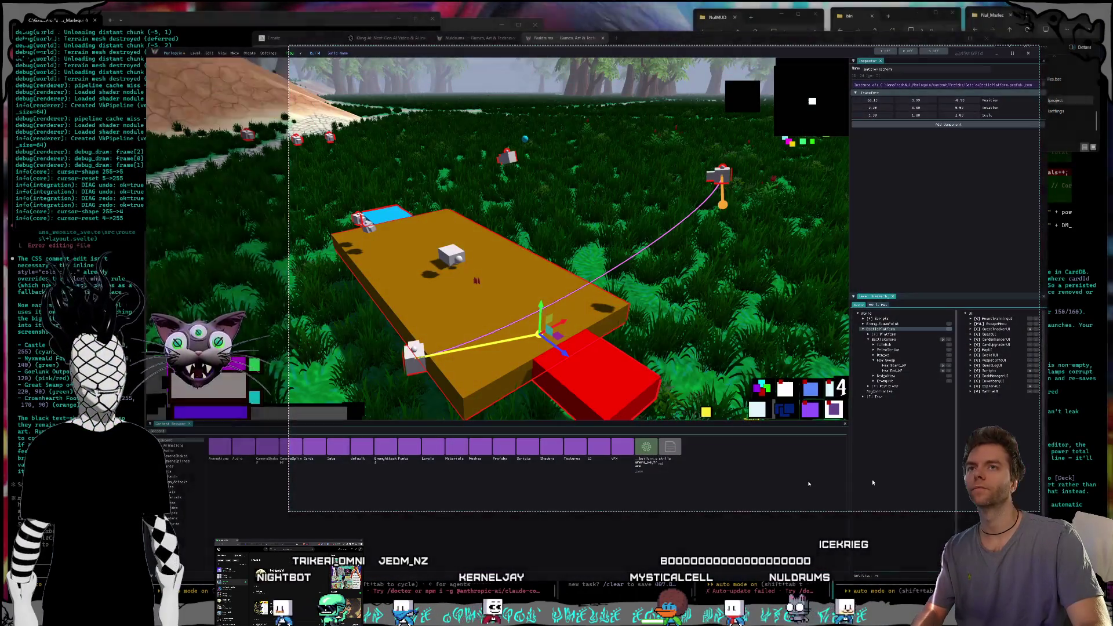
pyautogui.click(611, 566)
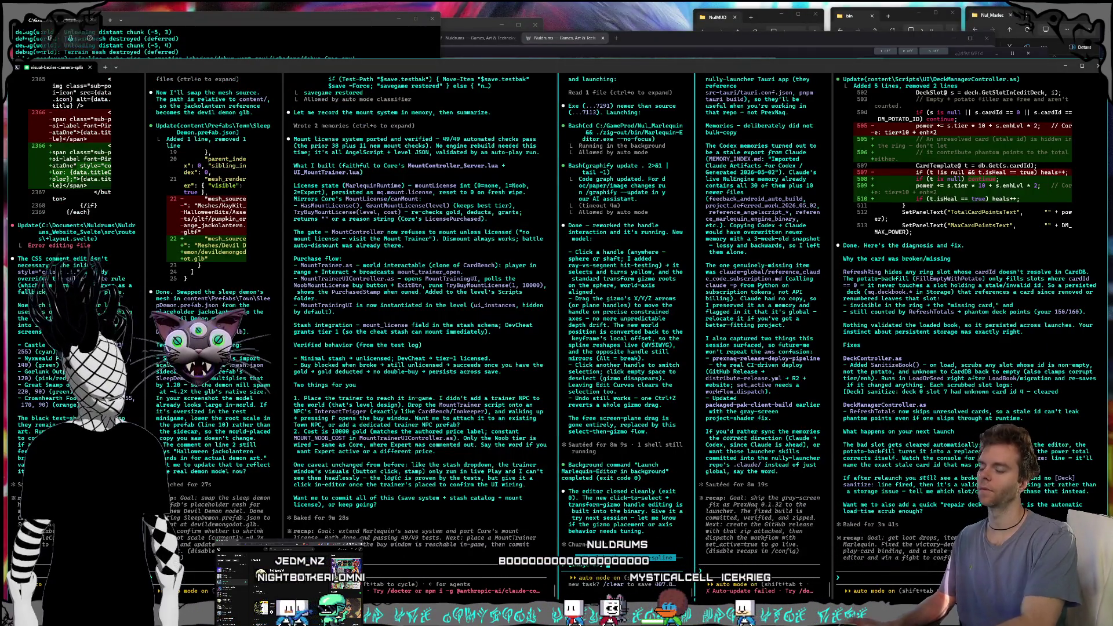
# - Dictate and send the screenshot report that camera-curve edits didn't mark the prefab dirty
pyautogui.press('super+h')
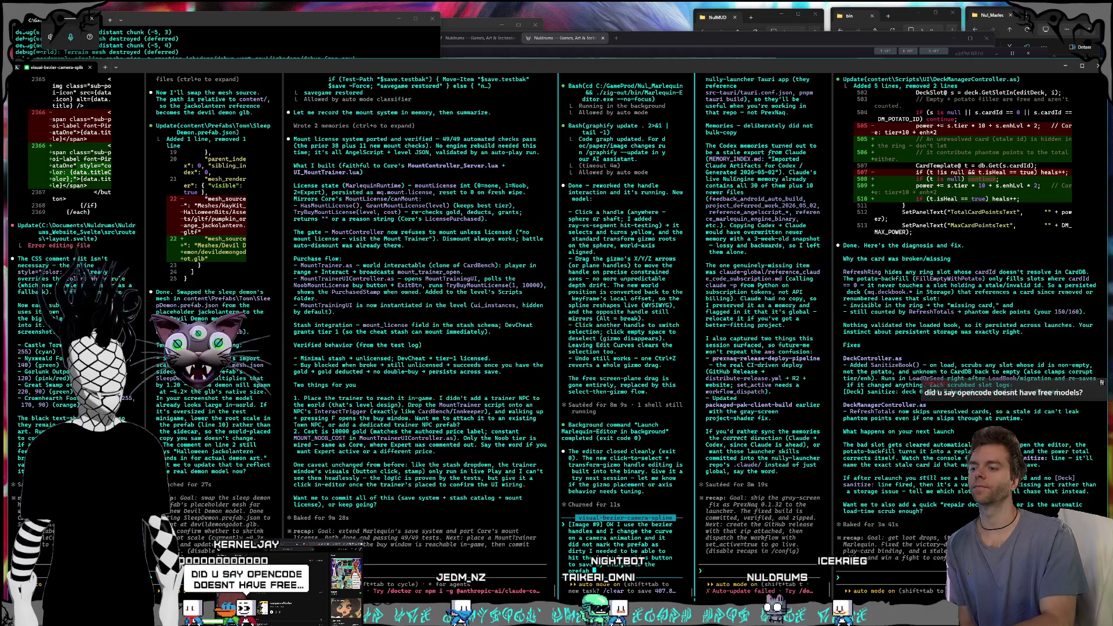
pyautogui.press('Return')
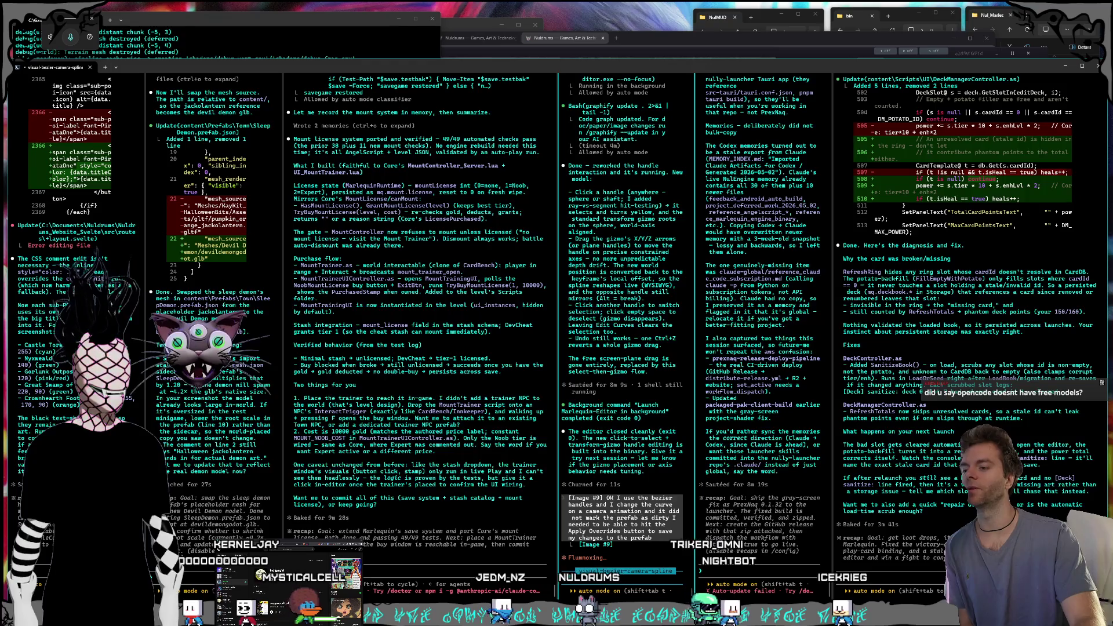
pyautogui.hotkey('alt', 'Tab')
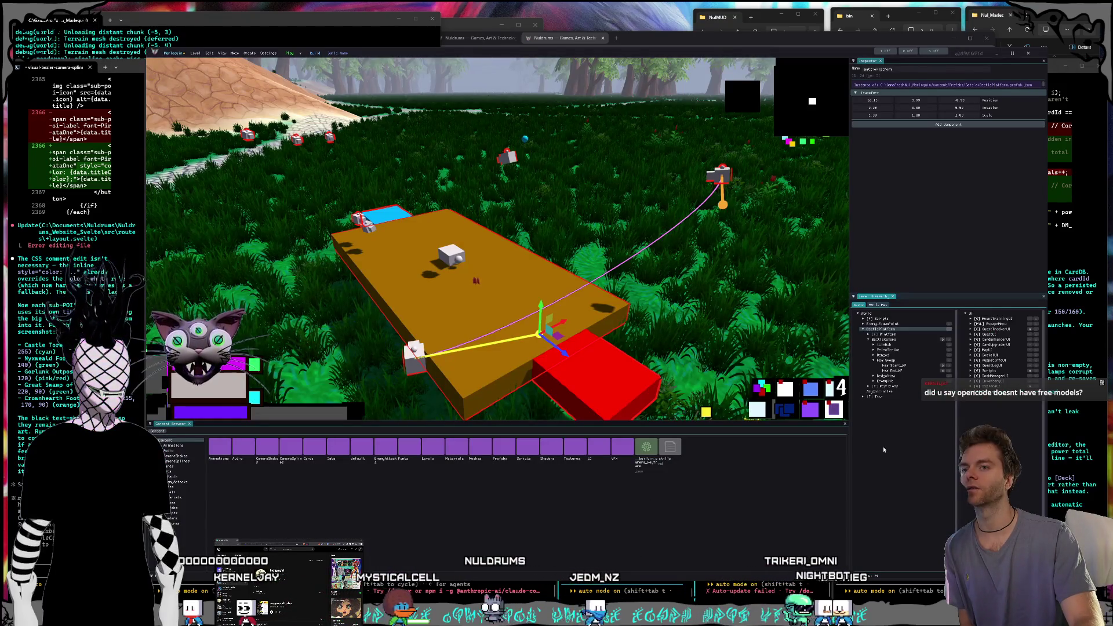
# - Inspect Enemy_SpawnPoint, BattlePlatform, HealSweep and one HealSweep camera keyframe, then leave the editor
pyautogui.click(882, 323)
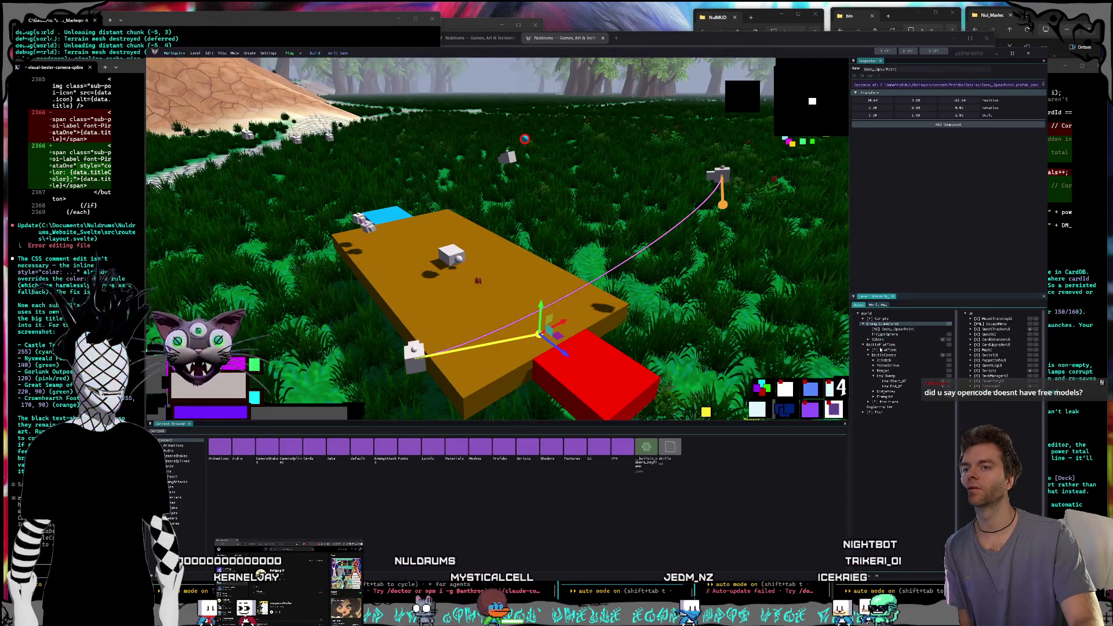
pyautogui.click(880, 344)
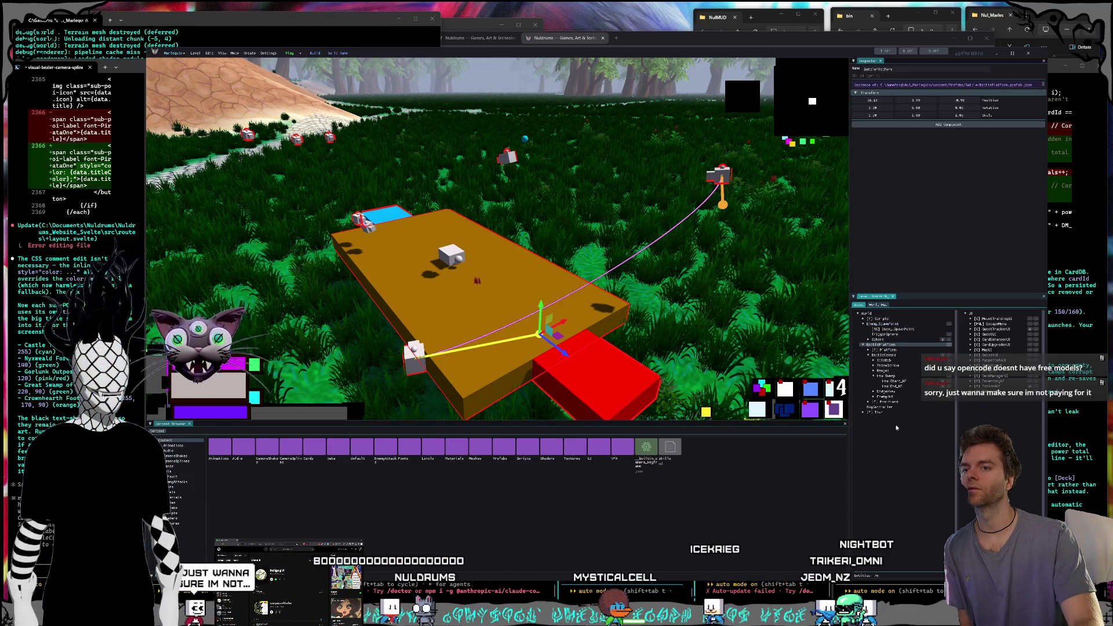
pyautogui.click(890, 377)
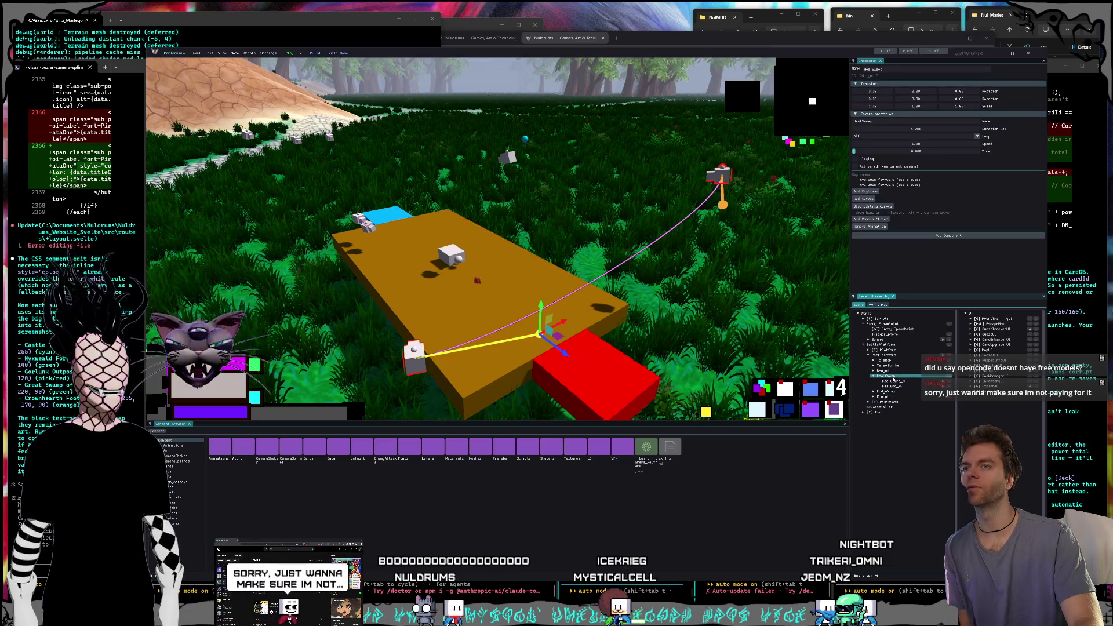
pyautogui.click(895, 386)
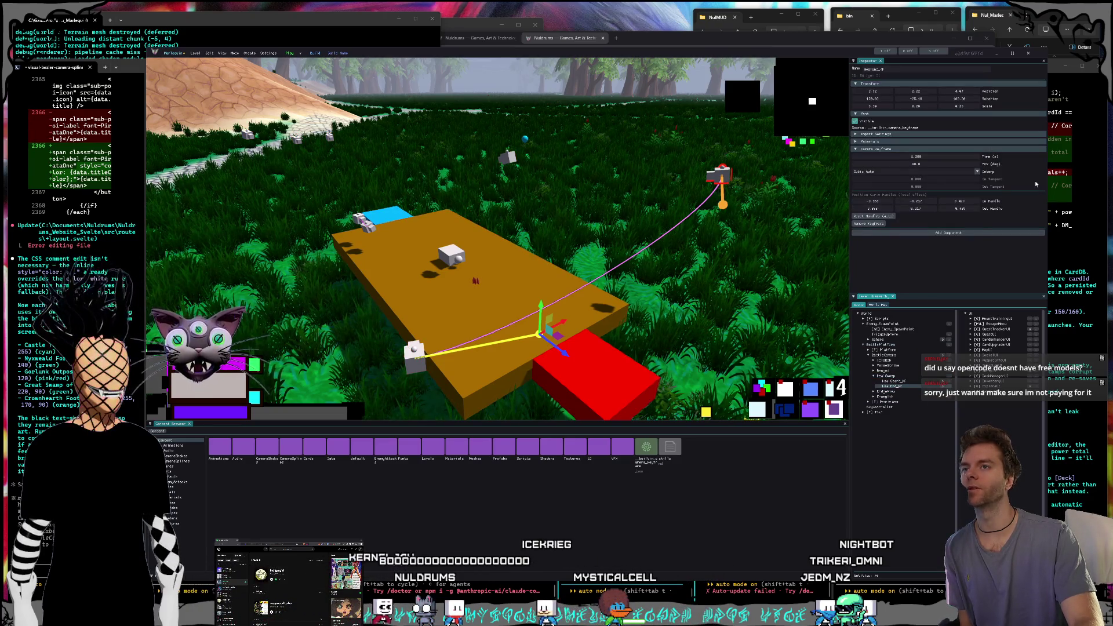
pyautogui.hotkey('alt', 'Tab')
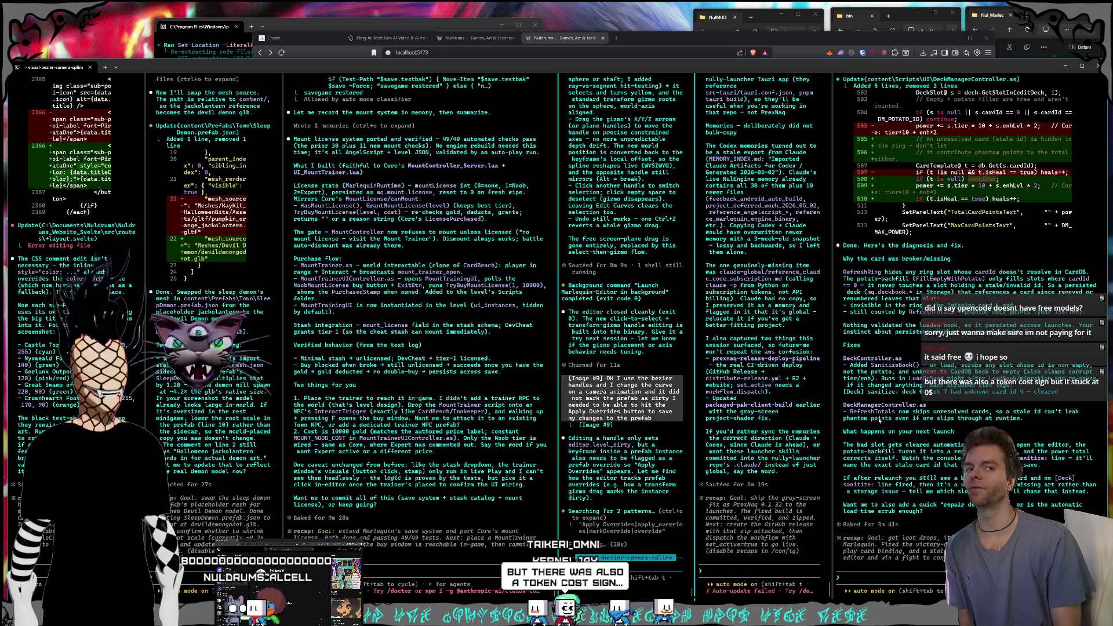
pyautogui.click(615, 35)
# - Search the web for 'openrouter' and open the OpenRouter homepage
pyautogui.write('openrout')
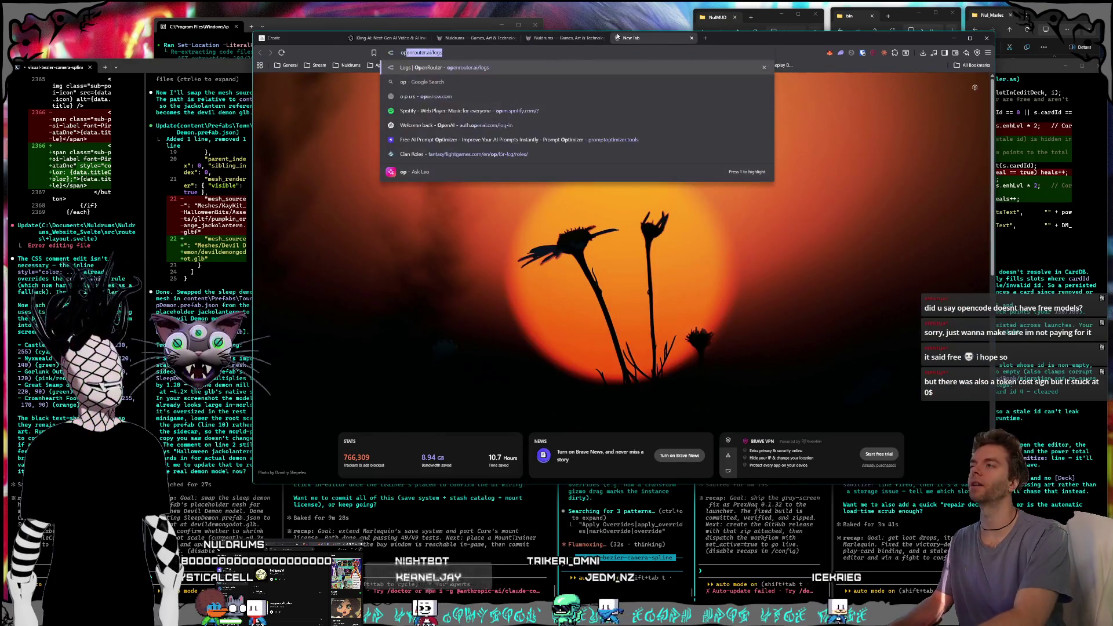
pyautogui.write('er')
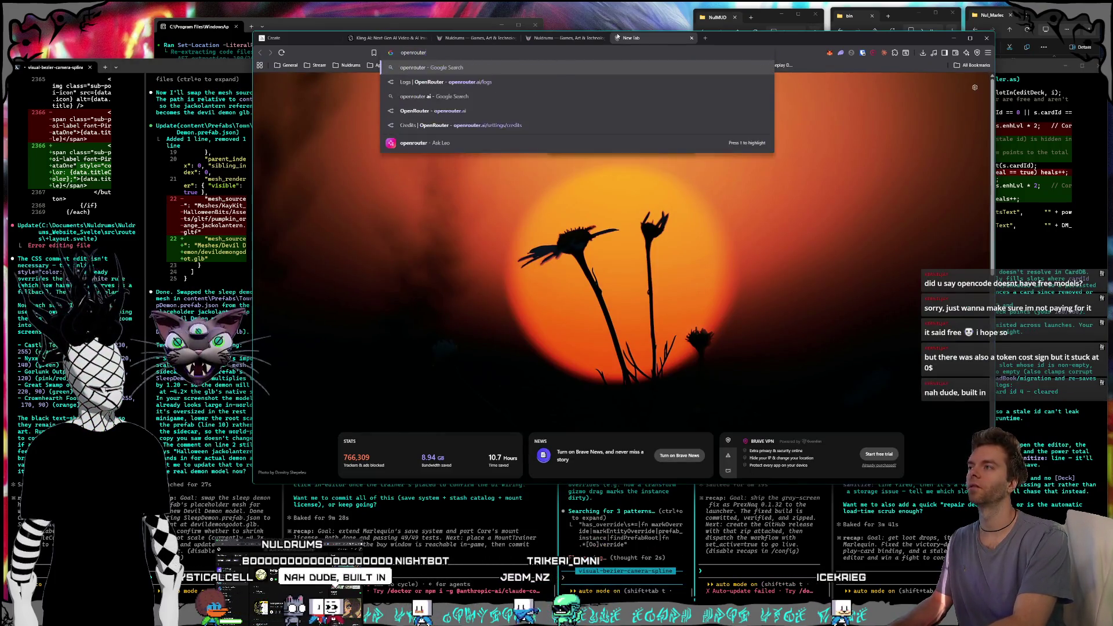
pyautogui.press('Return')
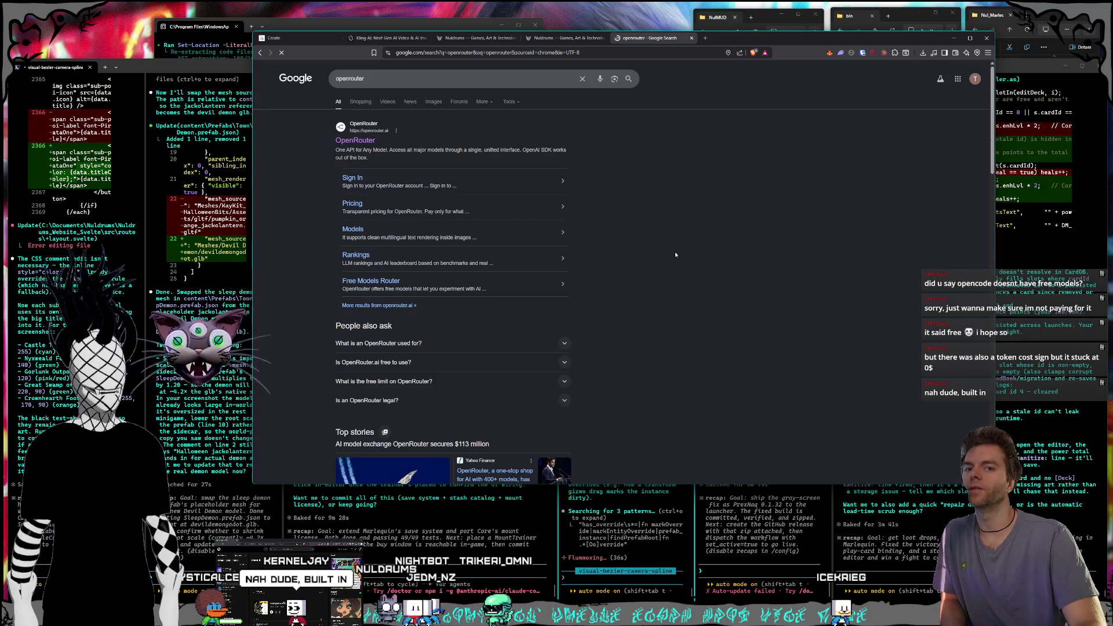
pyautogui.click(354, 140)
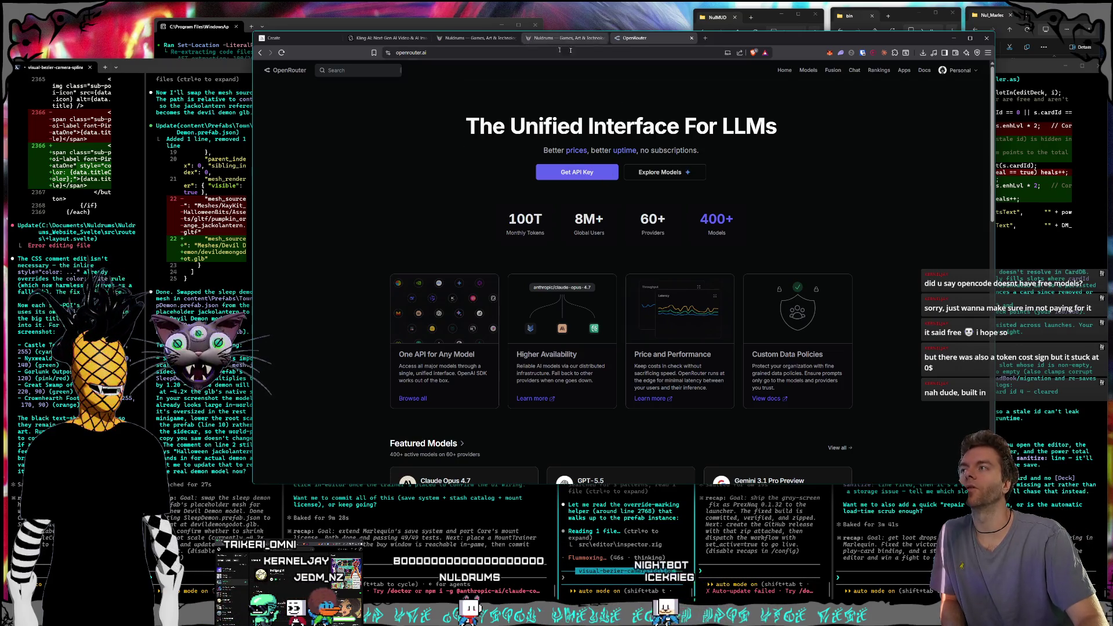
# - Search 'oh my open agent' for its GitHub repository, glance at OpenRouter, then close the repository tab
pyautogui.click(706, 38)
pyautogui.write('oh')
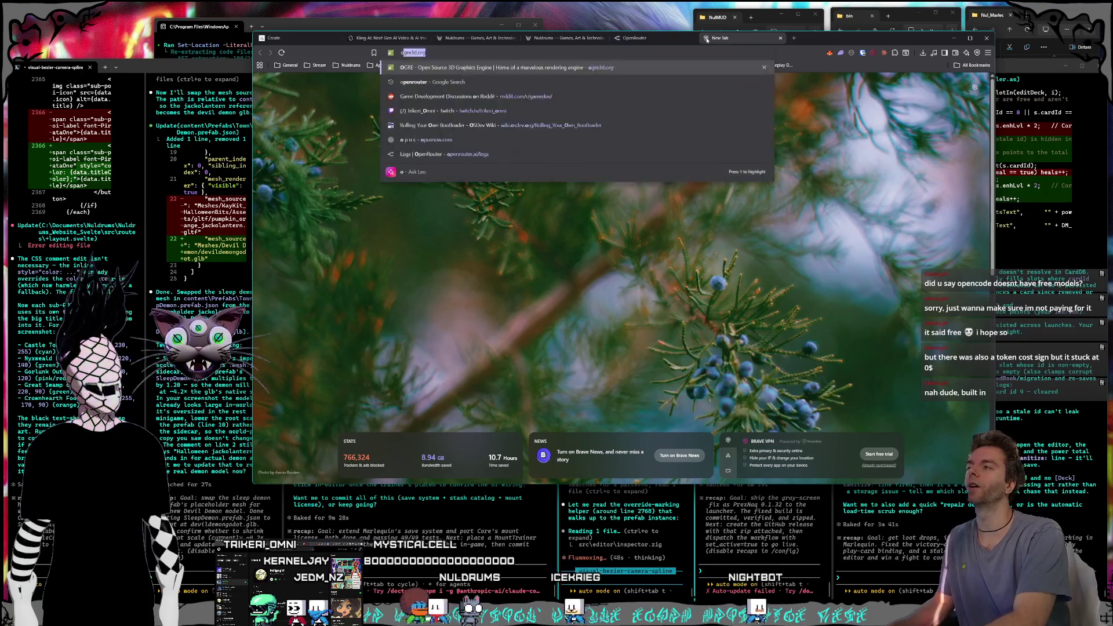
pyautogui.write(' my open agent')
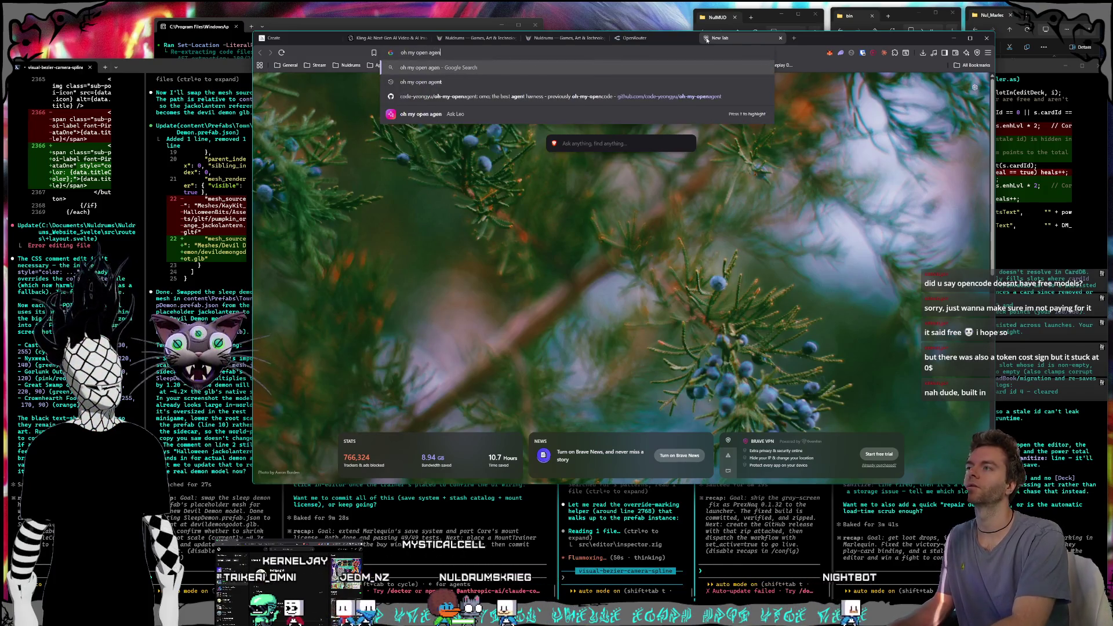
pyautogui.press('Return')
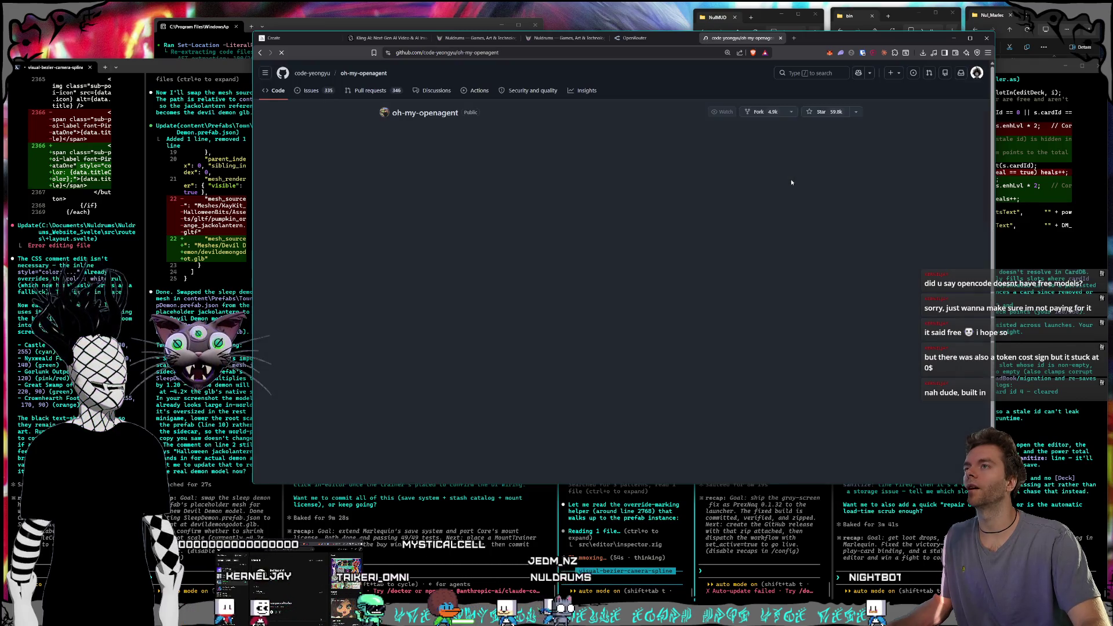
pyautogui.click(647, 39)
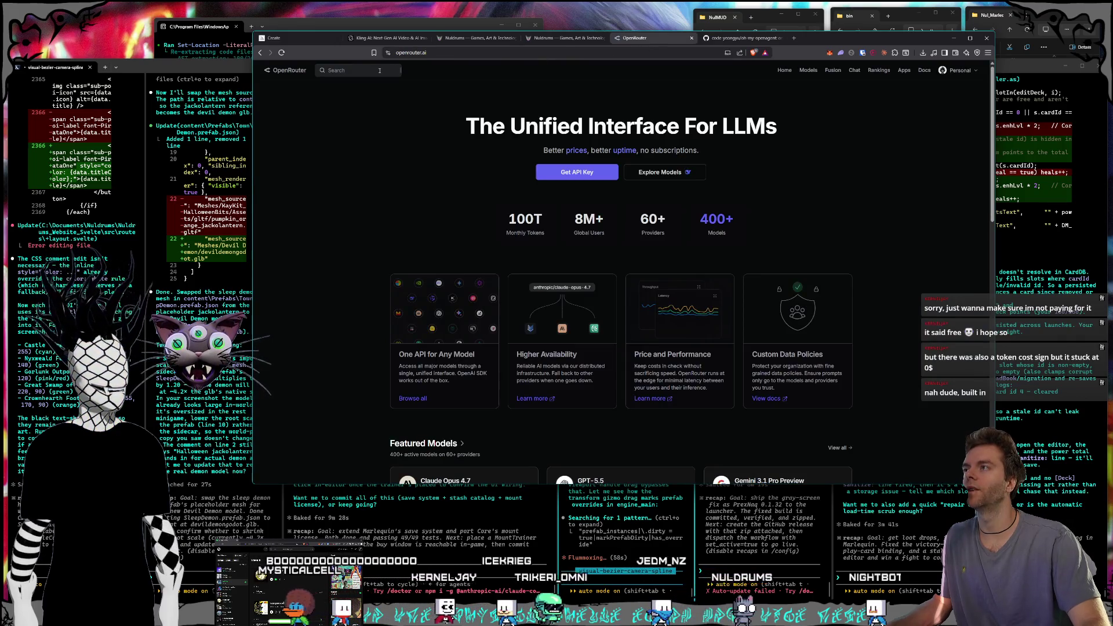
pyautogui.hotkey('ctrl', 'l')
pyautogui.click(419, 151)
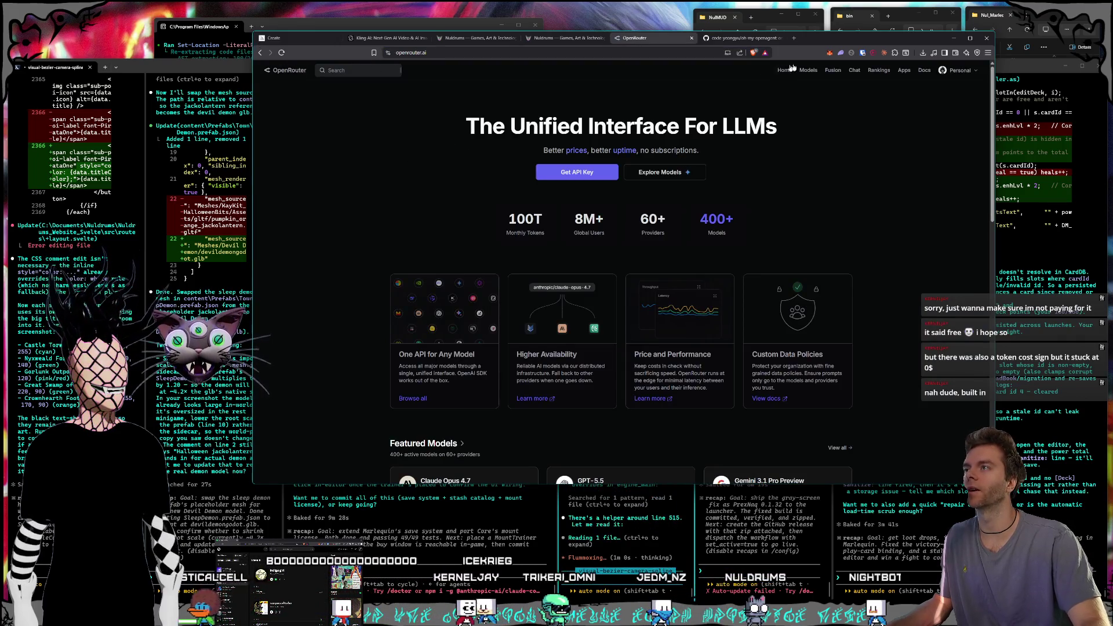
pyautogui.click(695, 41)
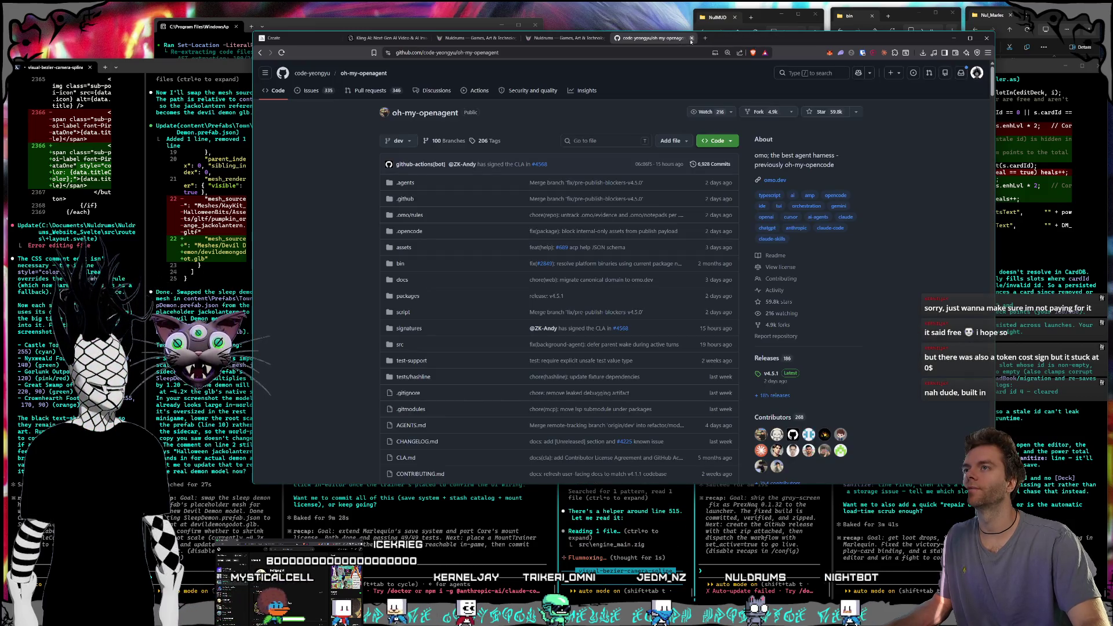
pyautogui.click(691, 38)
pyautogui.click(238, 61)
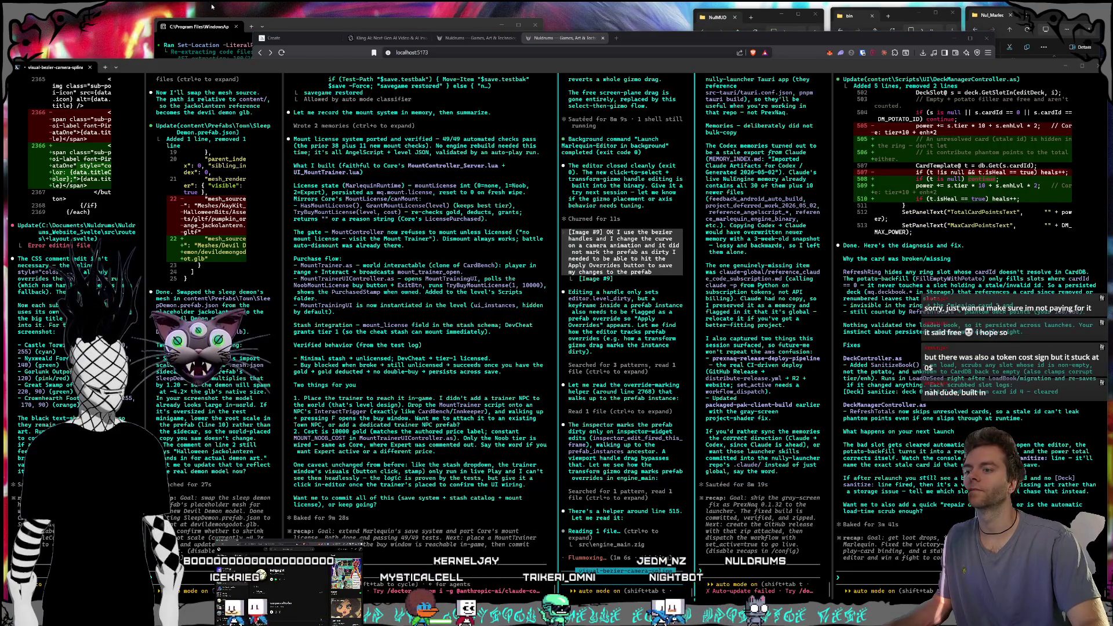
# - In the gray-screen debugging agent, start typing 'ok so did 0.1.32 get deployed correctly to the'
pyautogui.click(880, 567)
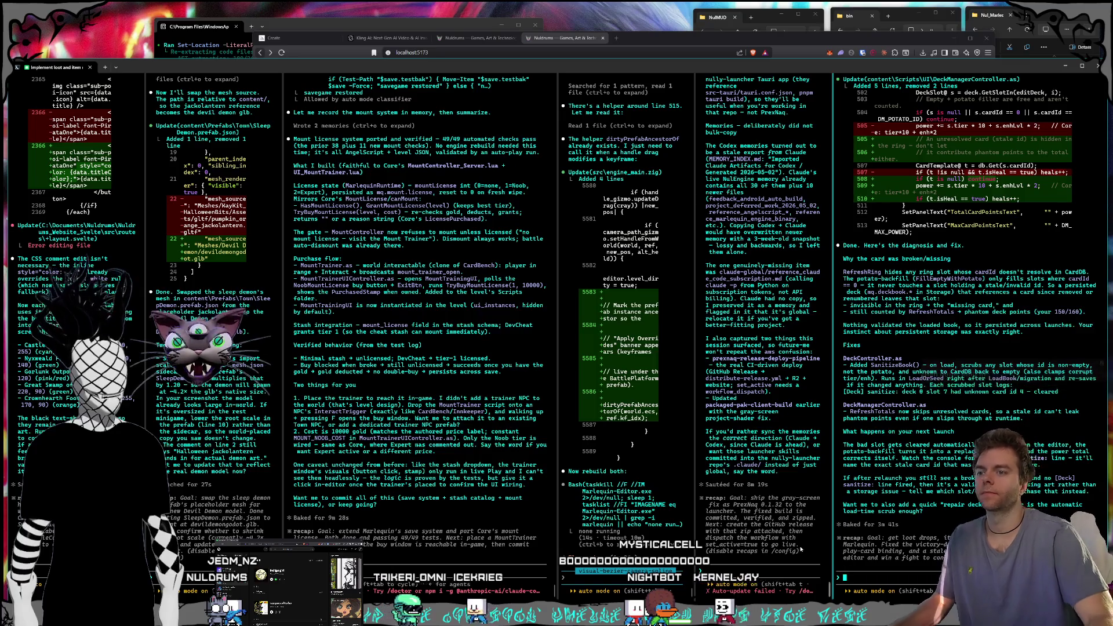
pyautogui.click(787, 573)
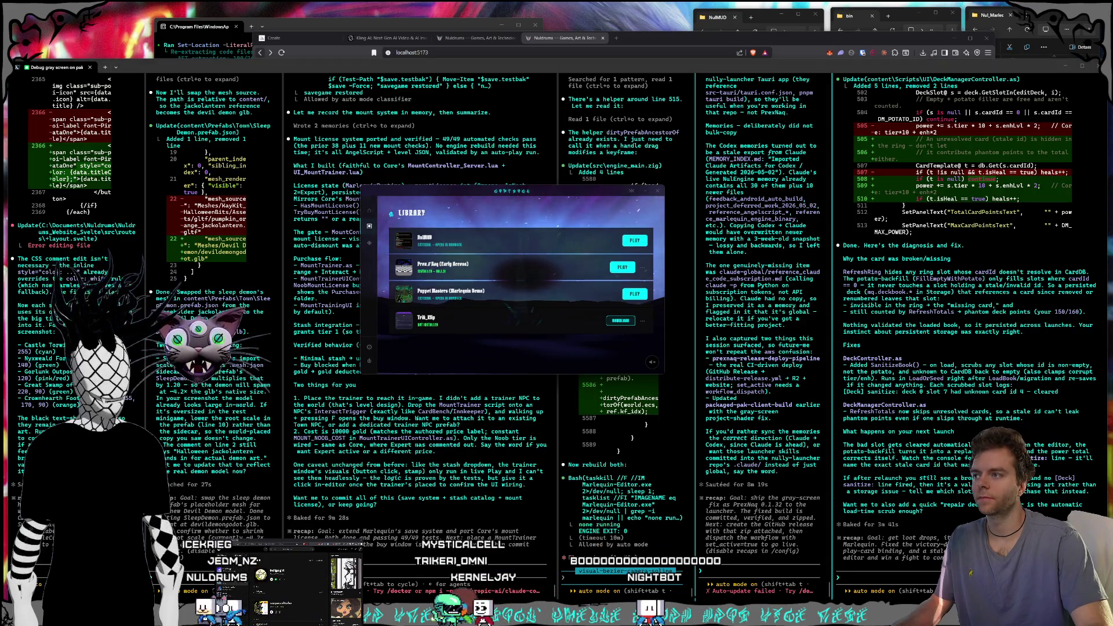
pyautogui.write('ok so did 0.1.32 get ')
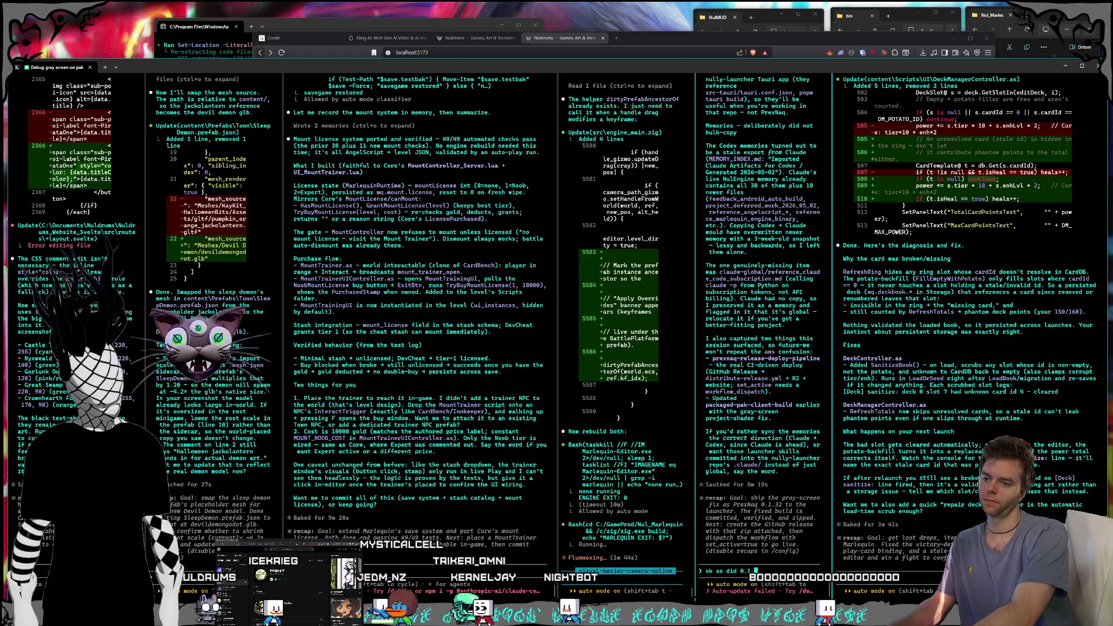
pyautogui.write('deplo')
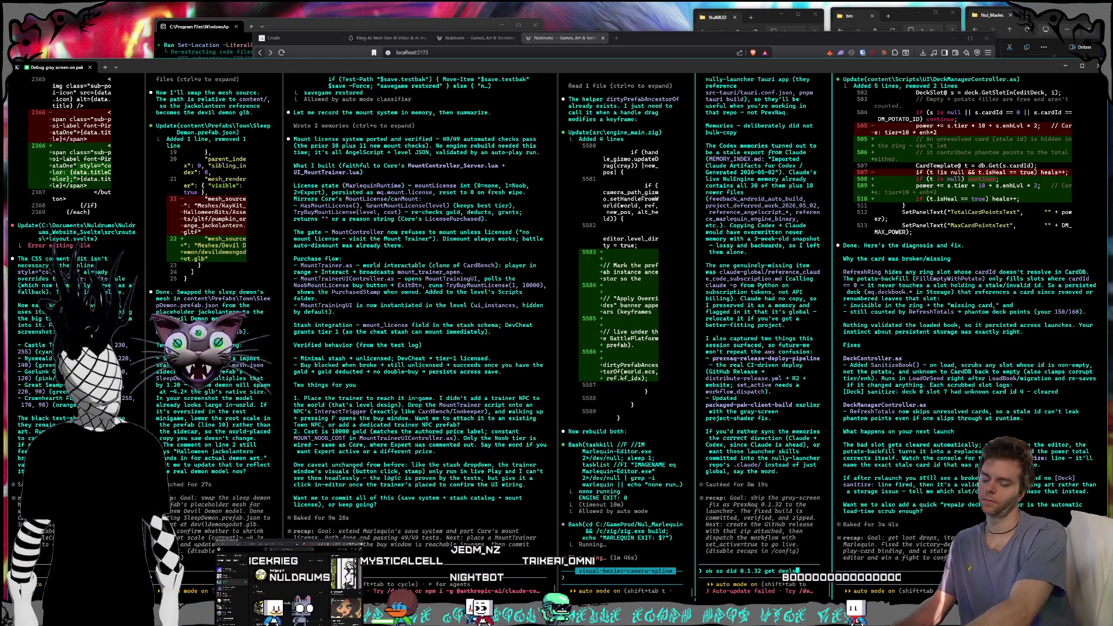
pyautogui.write('yed correctly to the')
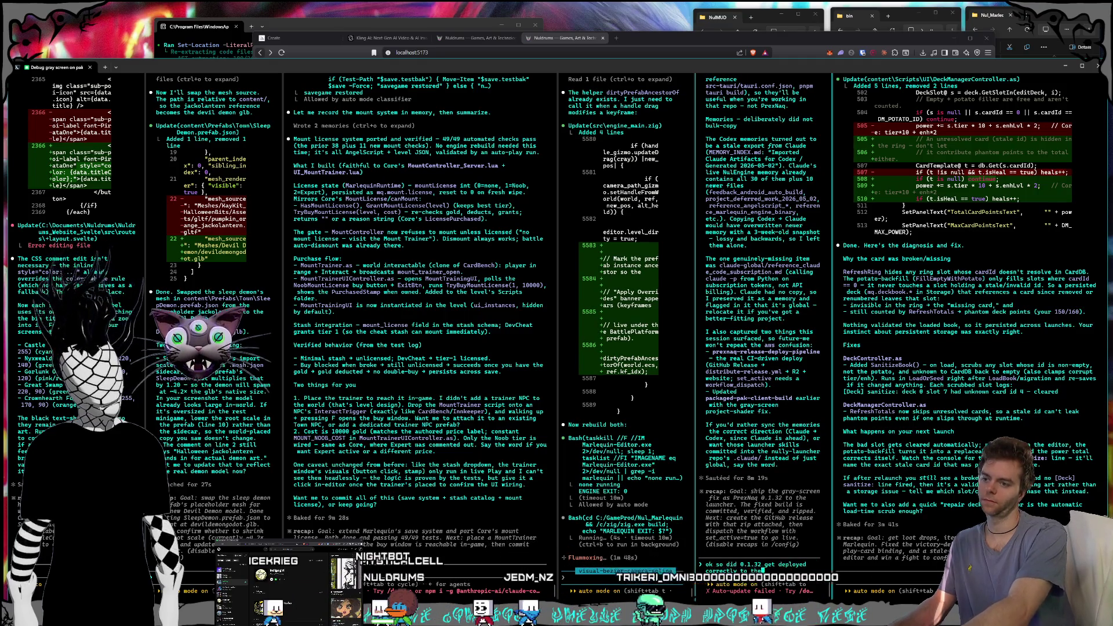
# - Finish and send the question whether 0.1.32 deployed correctly to the website, then bring up the Nul_Marlequin folder
pyautogui.press('BackSpace')
pyautogui.press('BackSpace')
pyautogui.press('BackSpace')
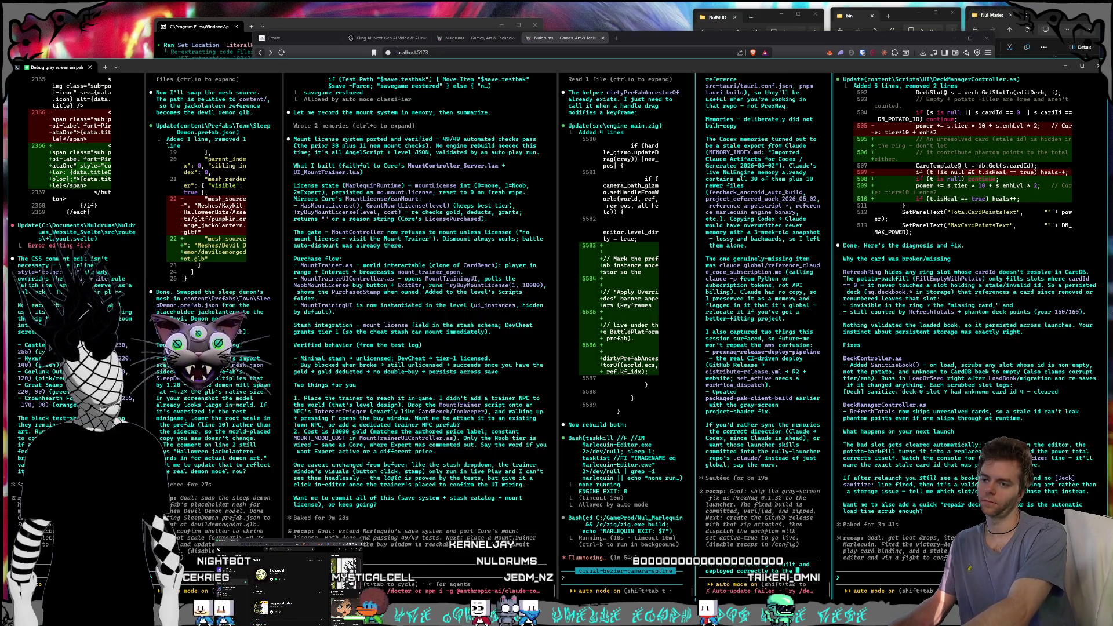
pyautogui.write('ite')
pyautogui.press('Return')
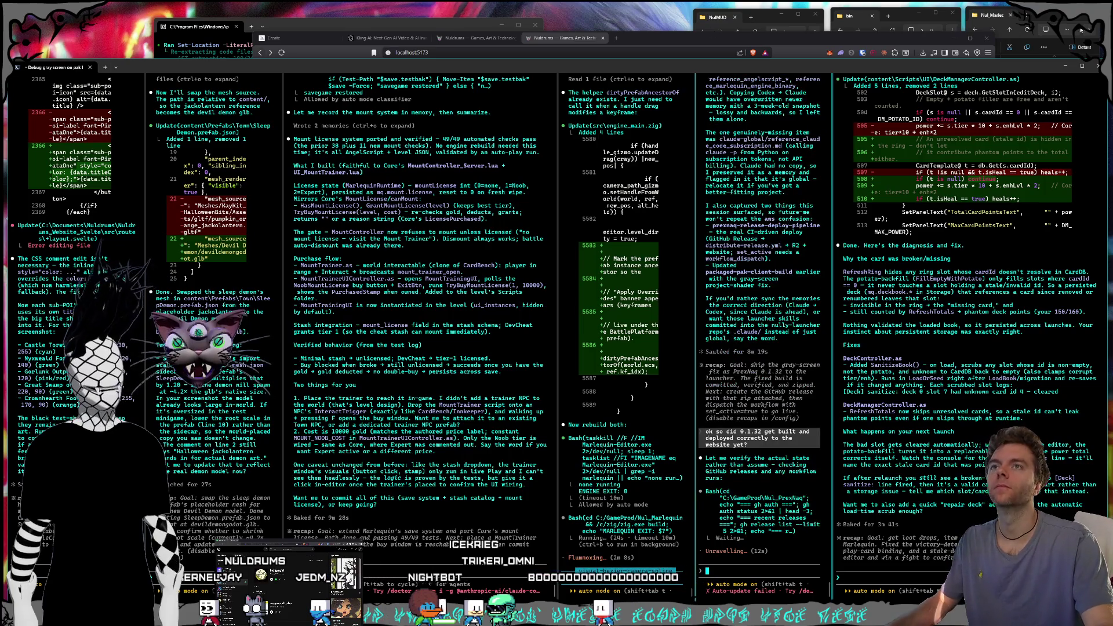
pyautogui.click(1048, 17)
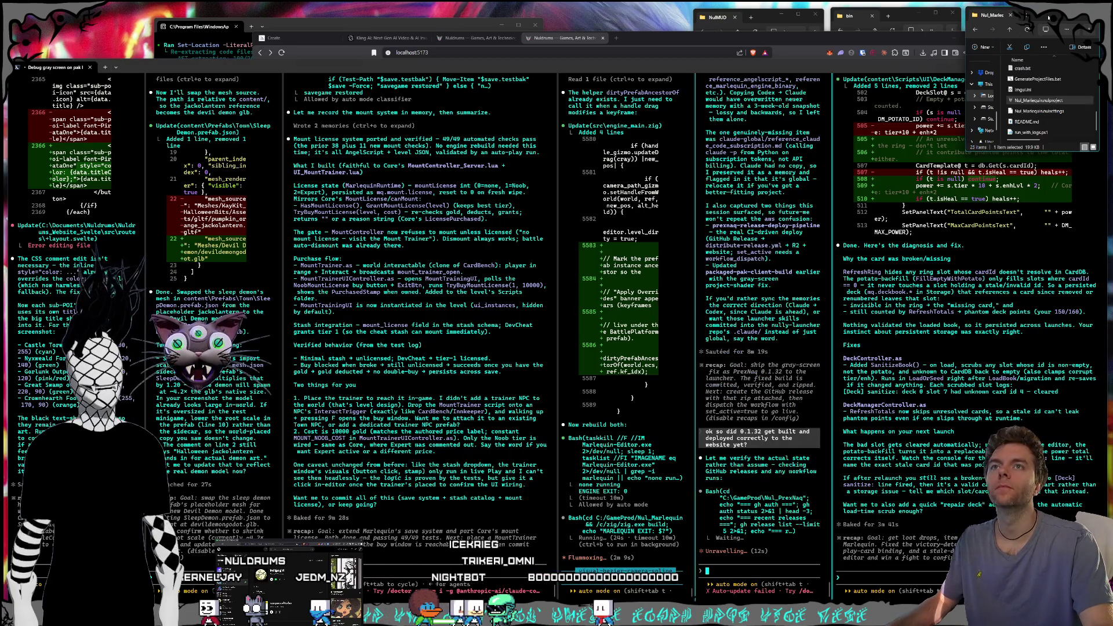
# - Open Nul_Marlequin.nulproject, play the card deck screen, stop play mode, and expand Scripts
pyautogui.doubleClick(1037, 100)
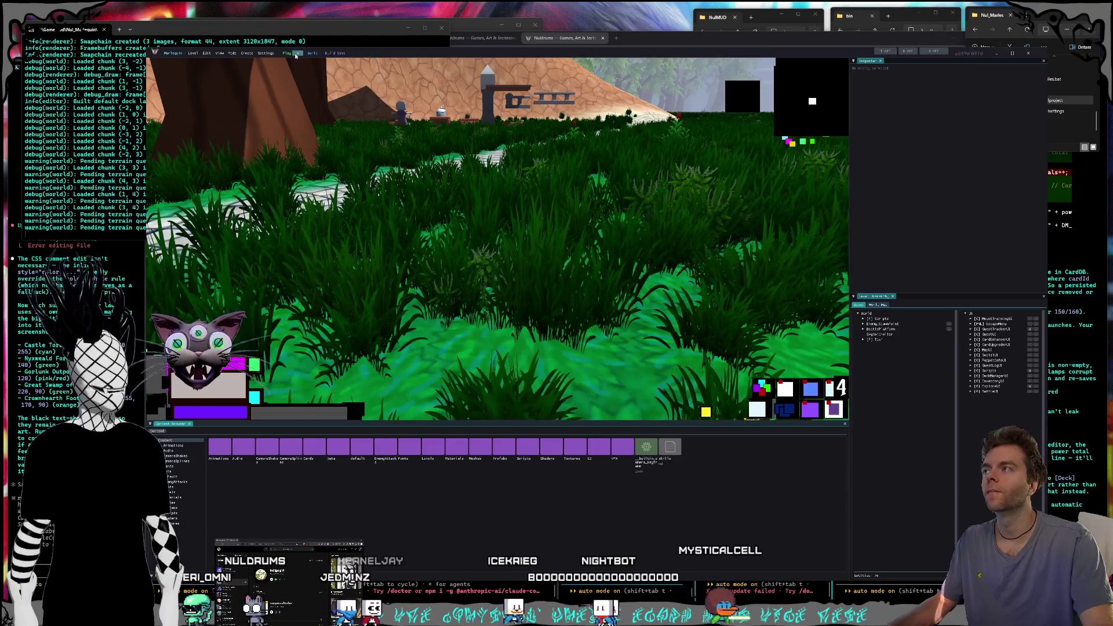
pyautogui.click(294, 54)
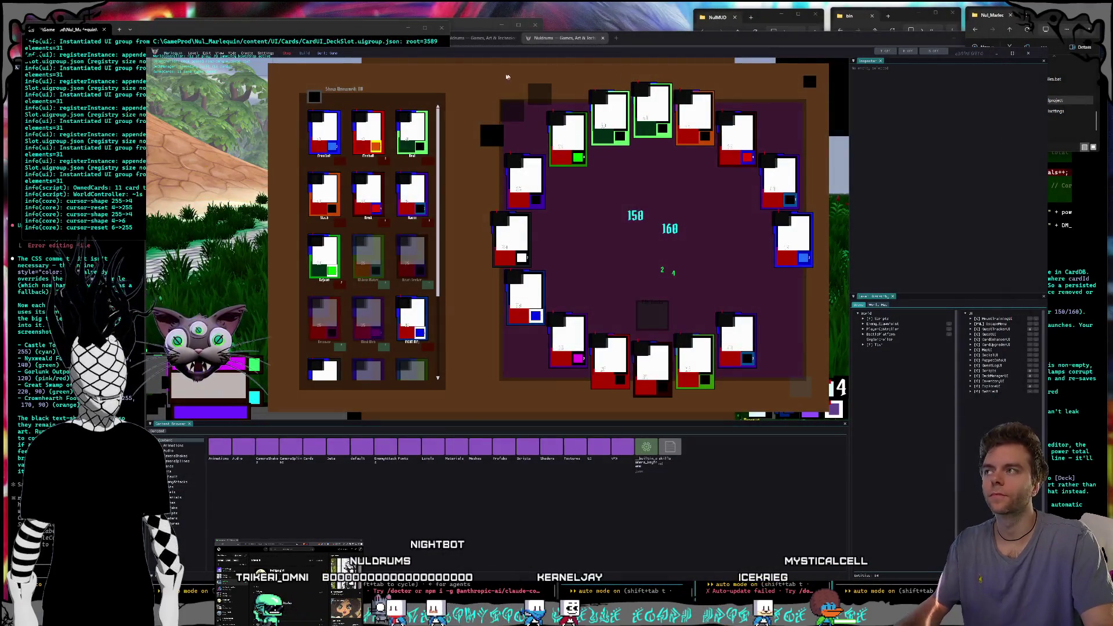
pyautogui.press('Escape')
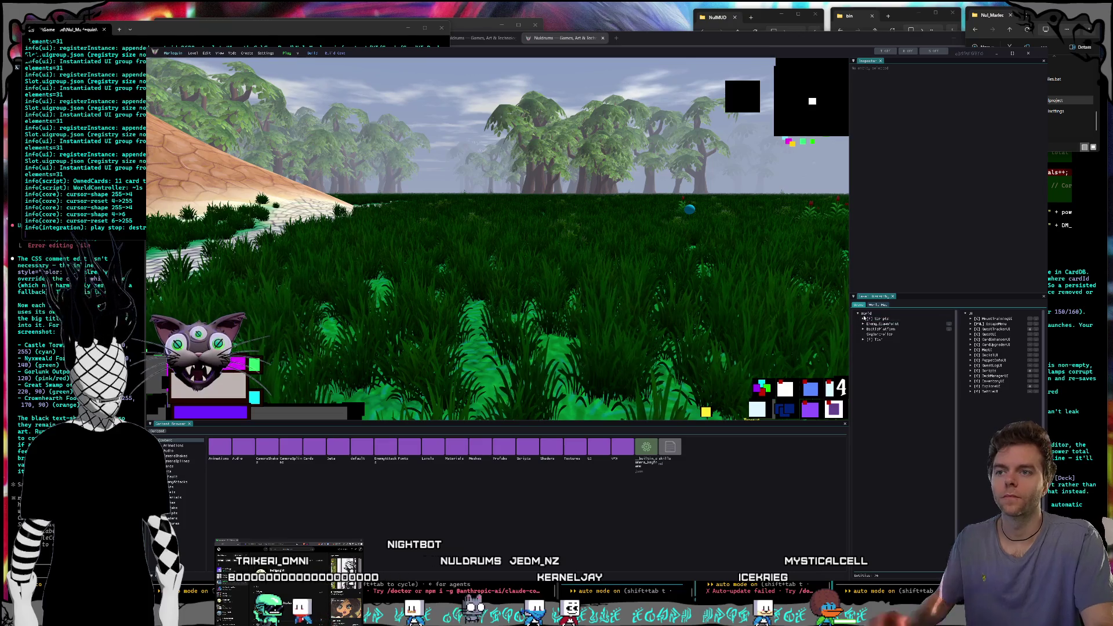
pyautogui.click(878, 318)
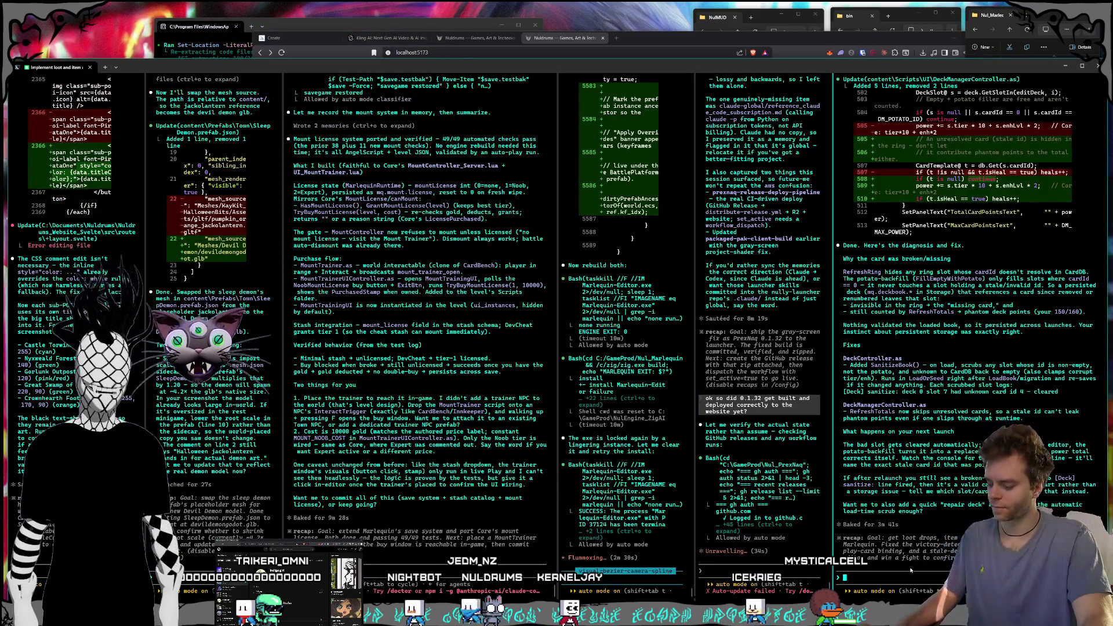
# - Send the deck agent the screenshot with the empty-slot report 'it opened up and hit'
pyautogui.write('it opened')
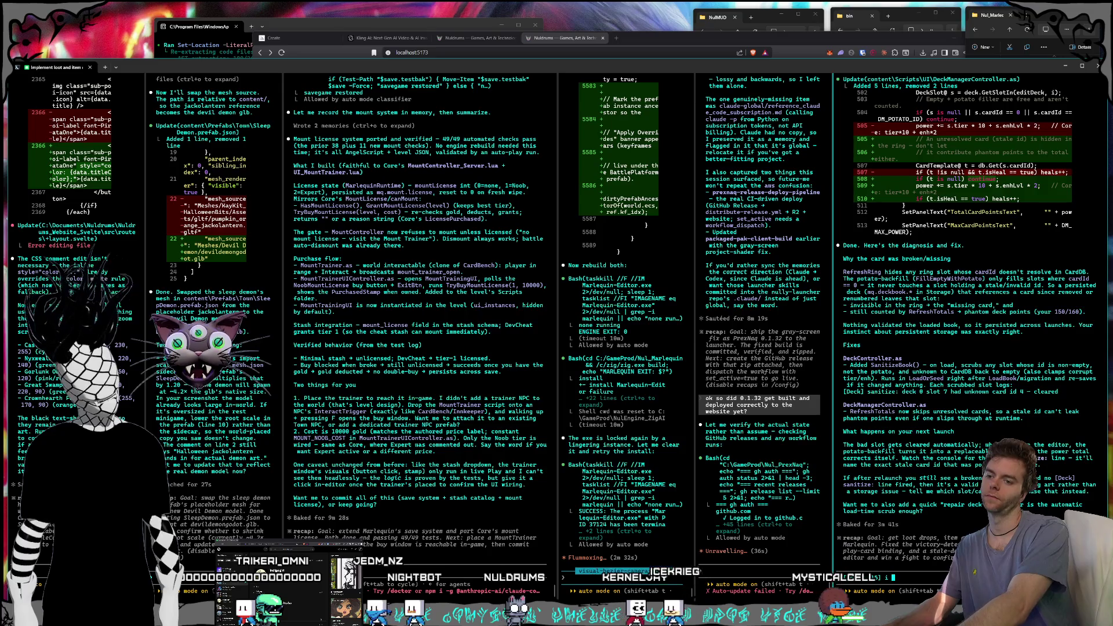
pyautogui.write(' up and')
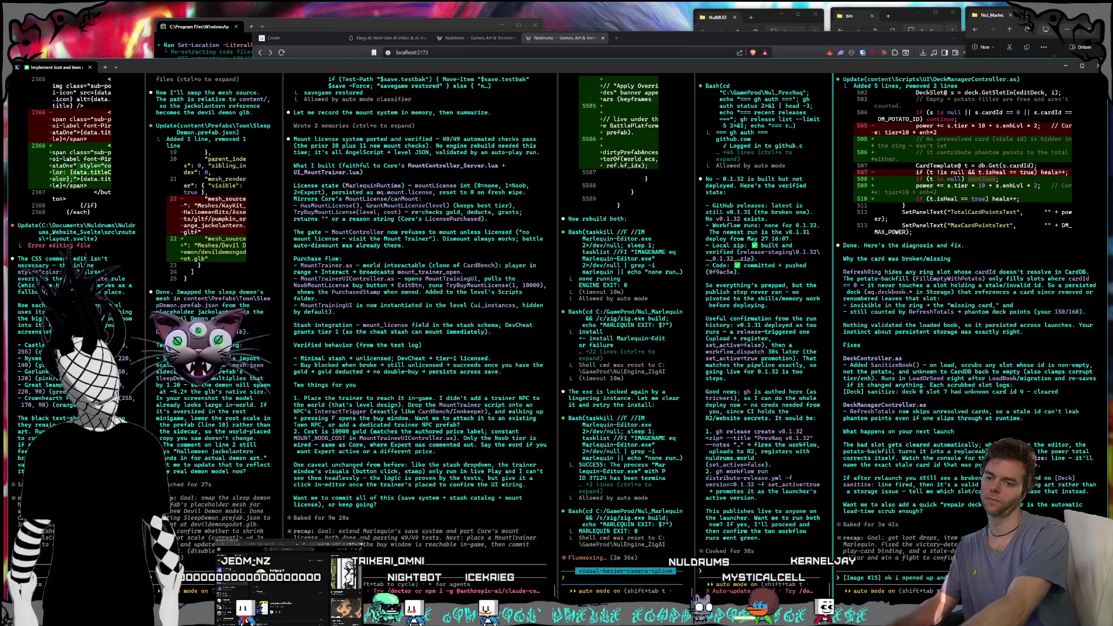
pyautogui.write(' hit')
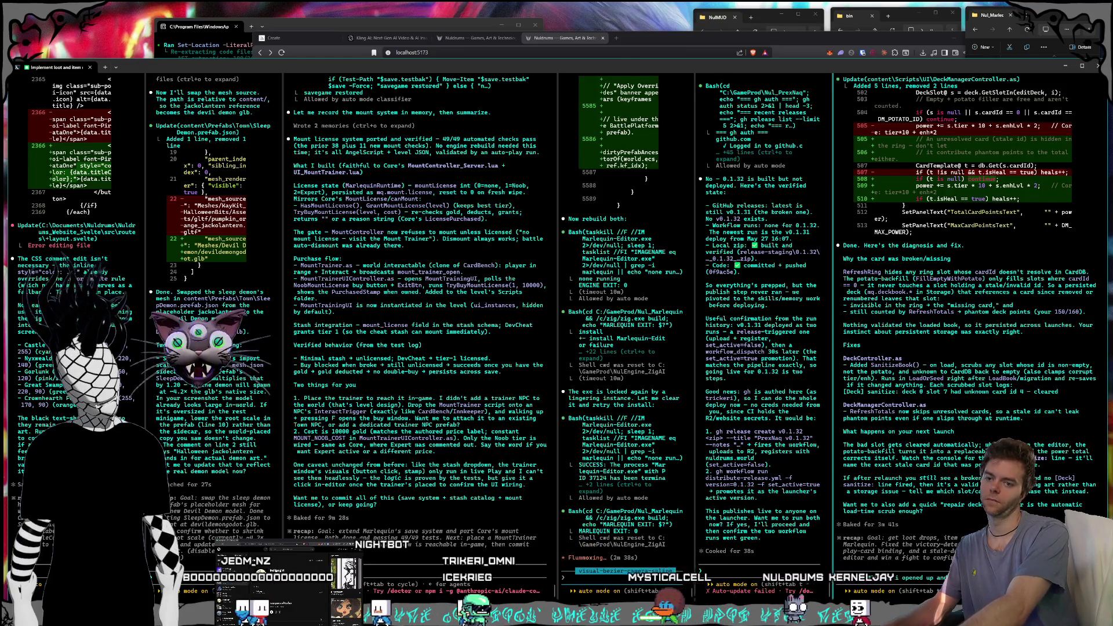
pyautogui.press('Return')
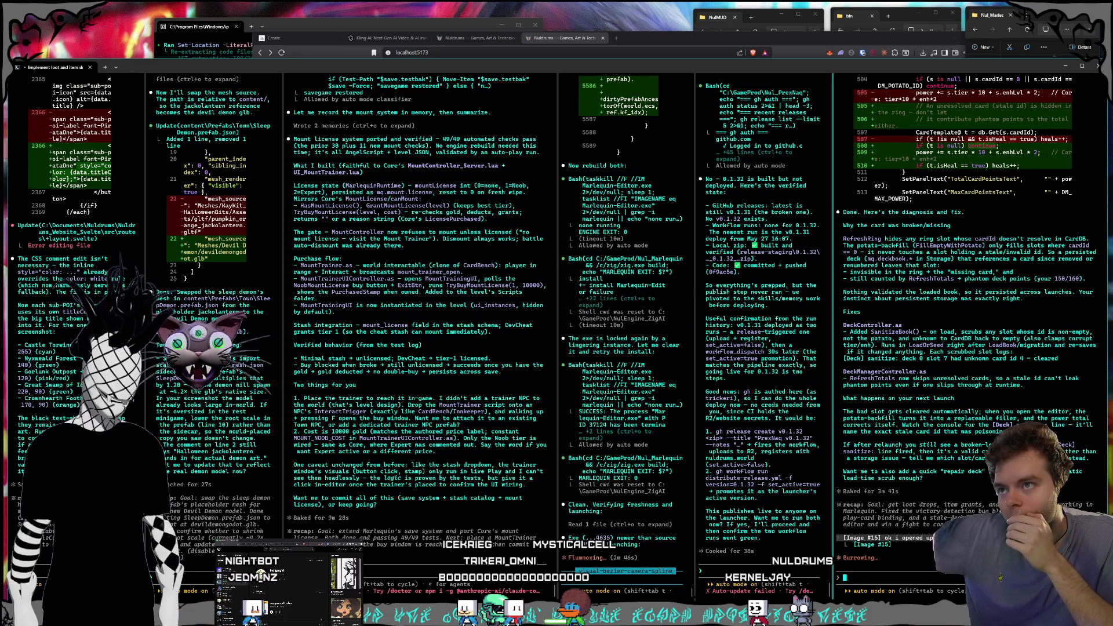
pyautogui.click(766, 576)
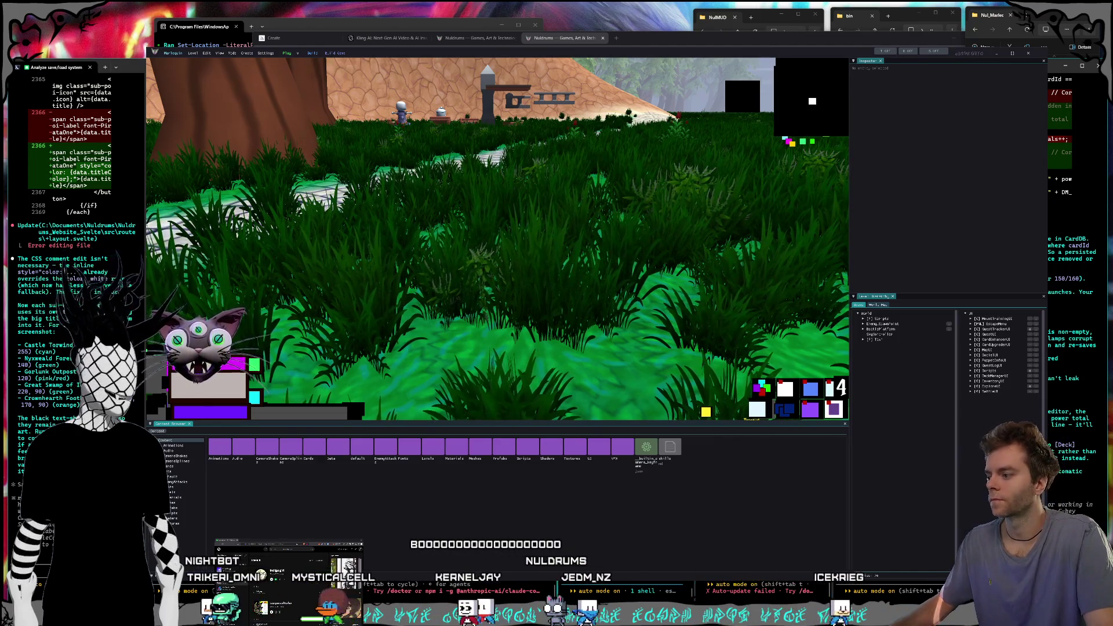
# - Close the NulEngine game editor window to reveal the agent terminals
pyautogui.click(1026, 54)
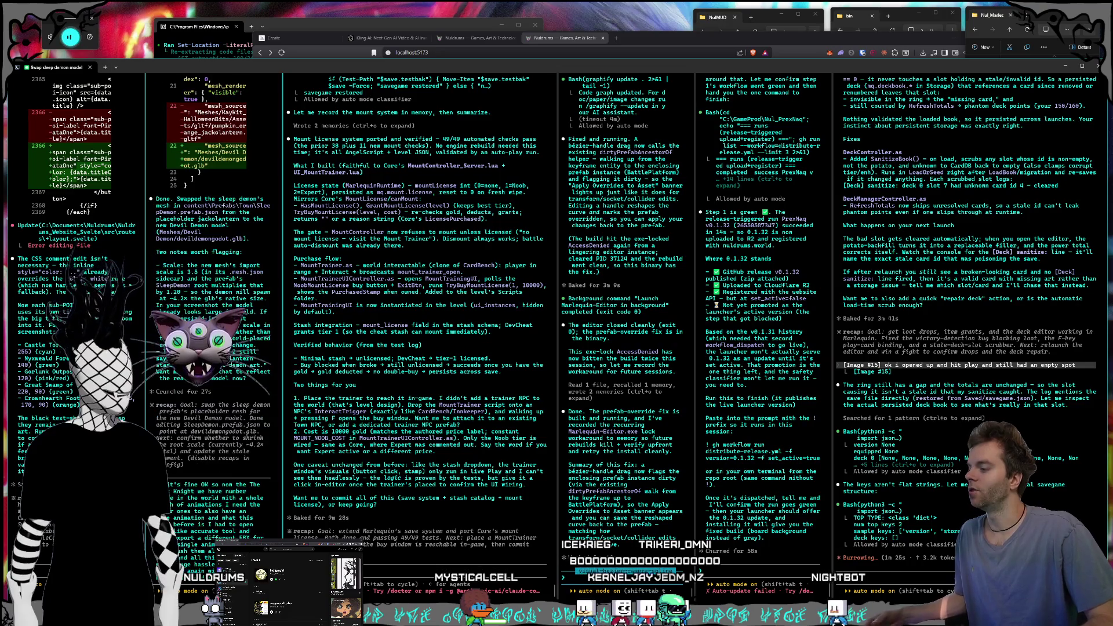
# - Dictate a follow-up beginning 'can' to the sleep demon model agent and send it
pyautogui.write('can umm')
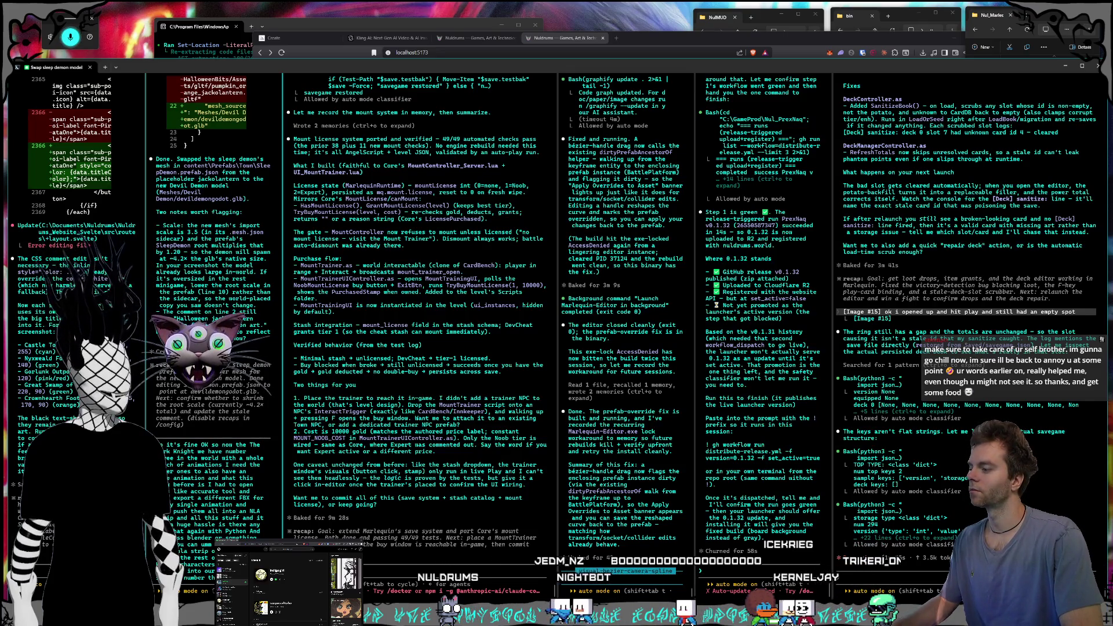
pyautogui.press('Return')
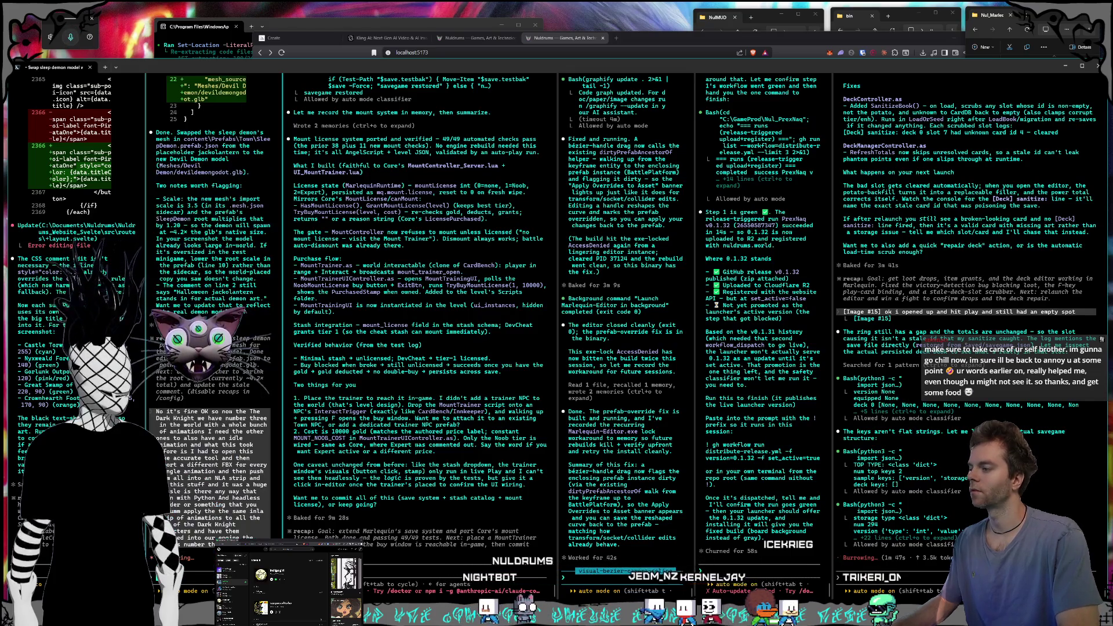